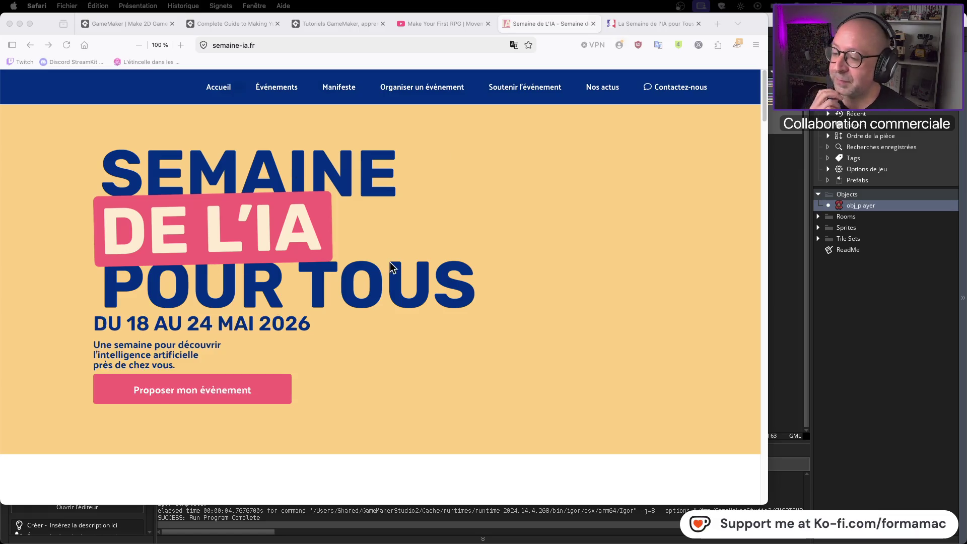
Scroll down the semaine-ia.fr homepage toward the AI Week event map
scroll(391, 262, down, 5)
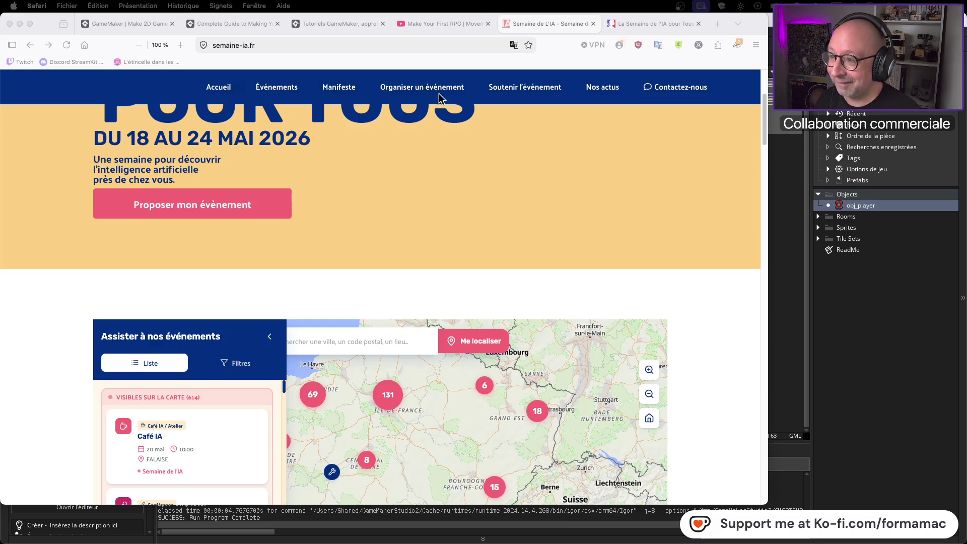
click(238, 46)
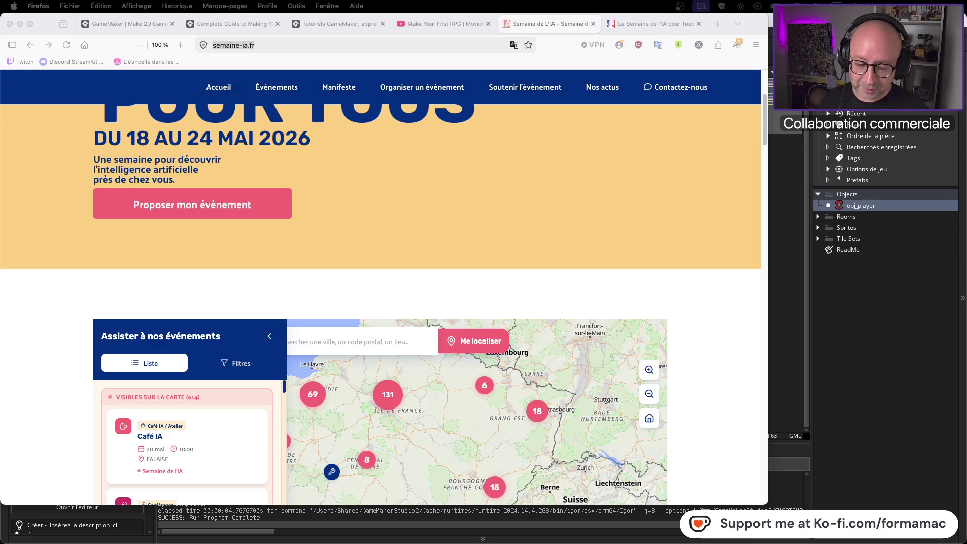
scroll(512, 190, up, 5)
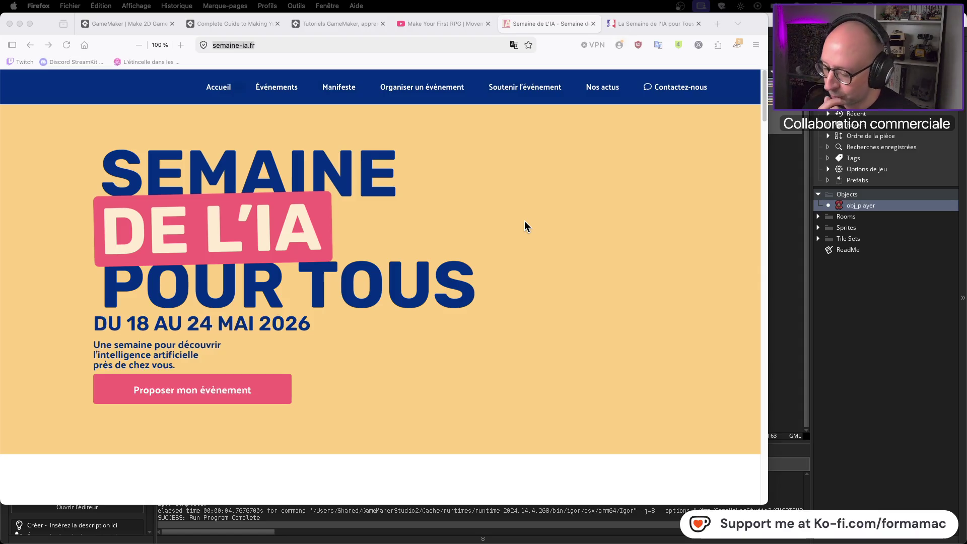
scroll(526, 232, down, 3)
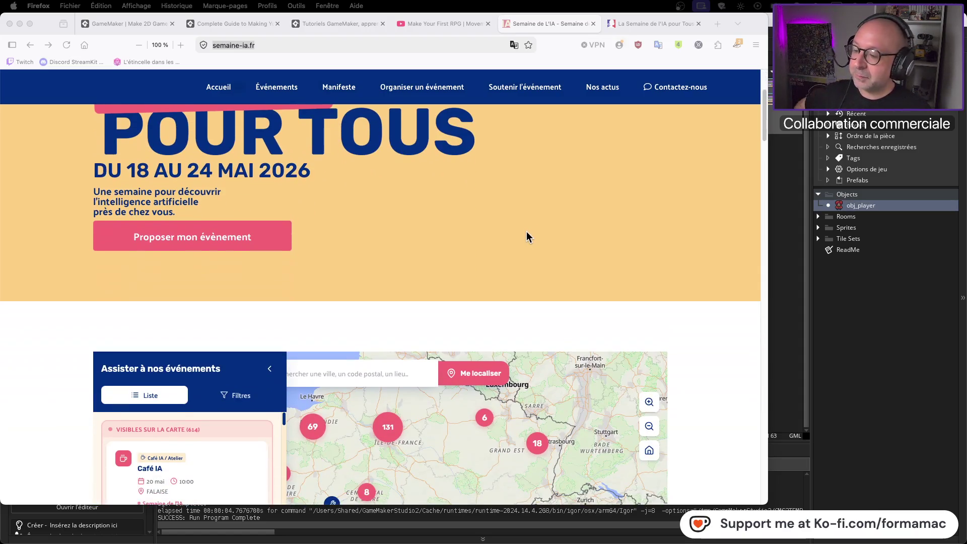
scroll(640, 224, down, 4)
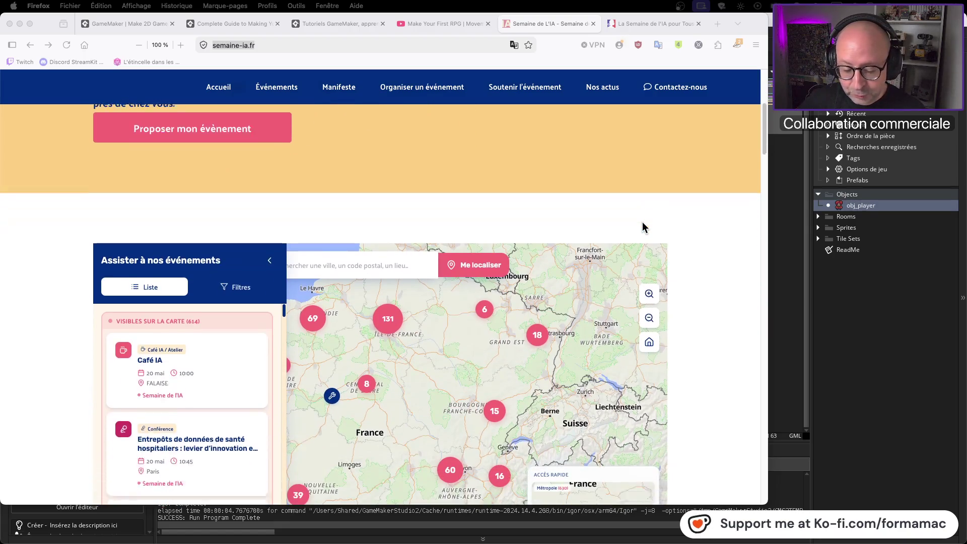
scroll(690, 232, down, 8)
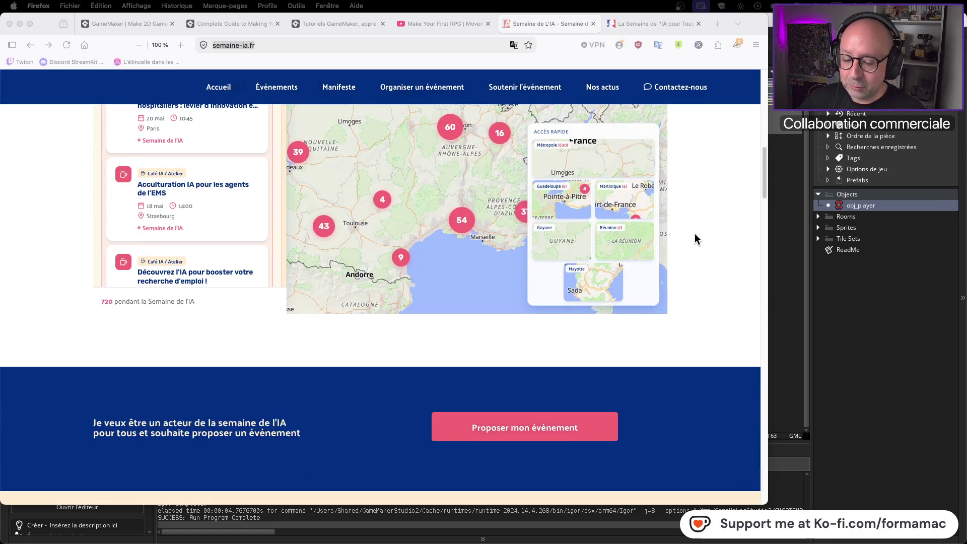
scroll(693, 237, down, 7)
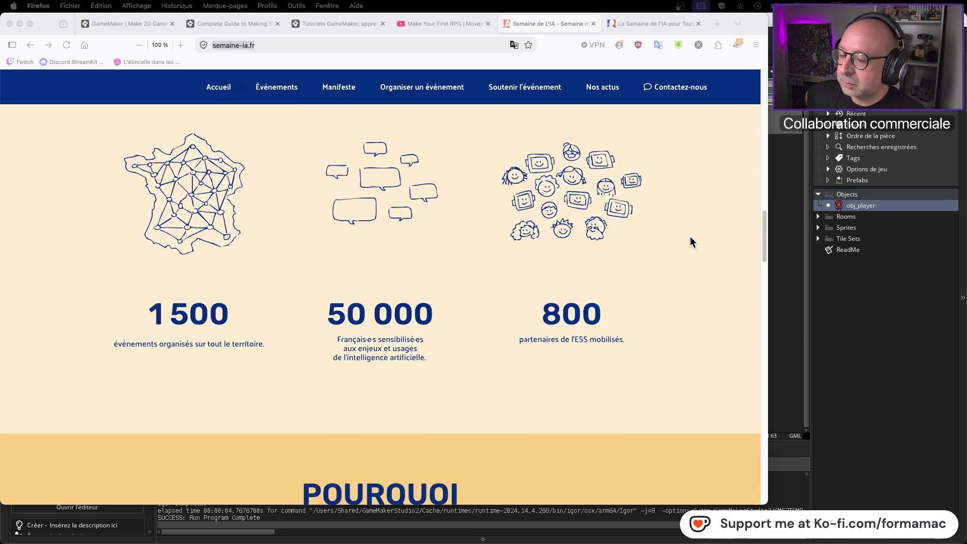
scroll(690, 241, down, 5)
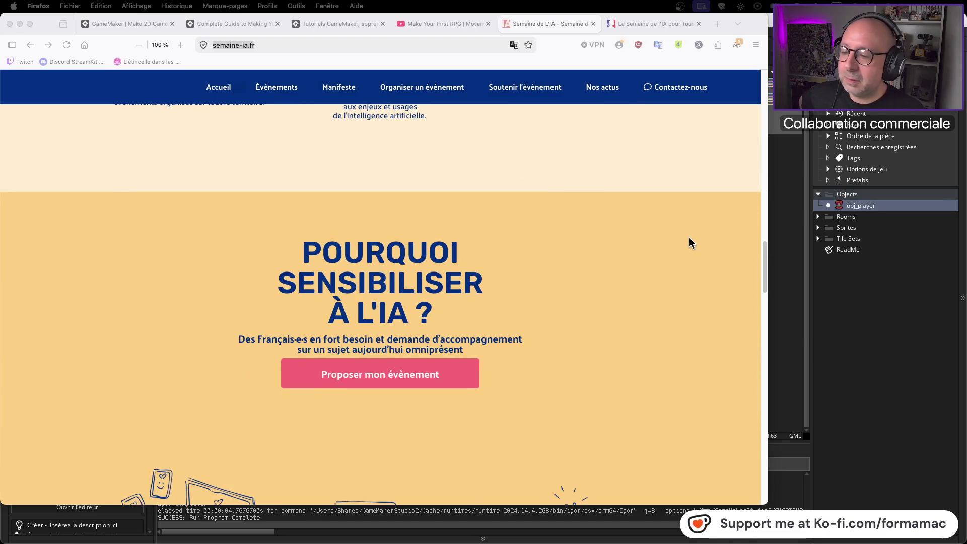
scroll(690, 243, down, 4)
scroll(689, 238, down, 7)
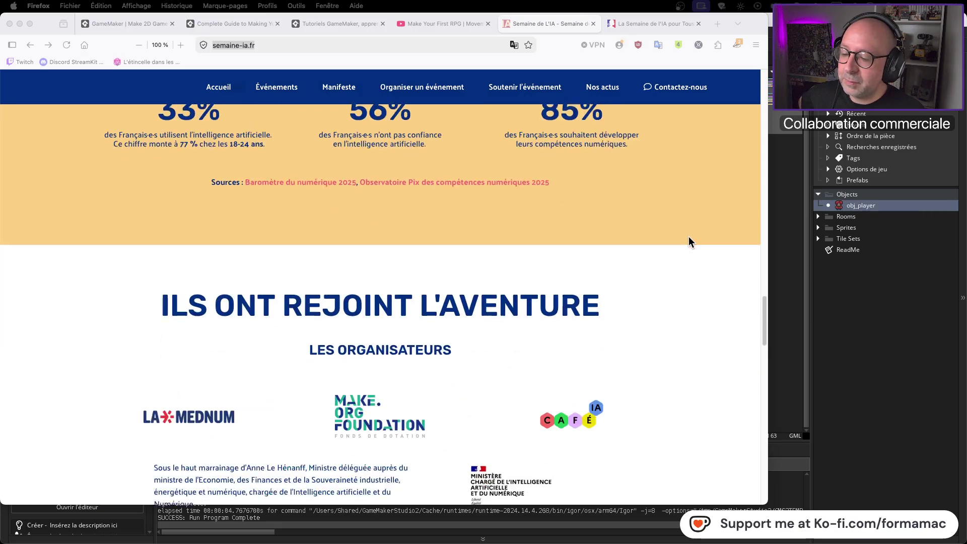
scroll(689, 242, down, 18)
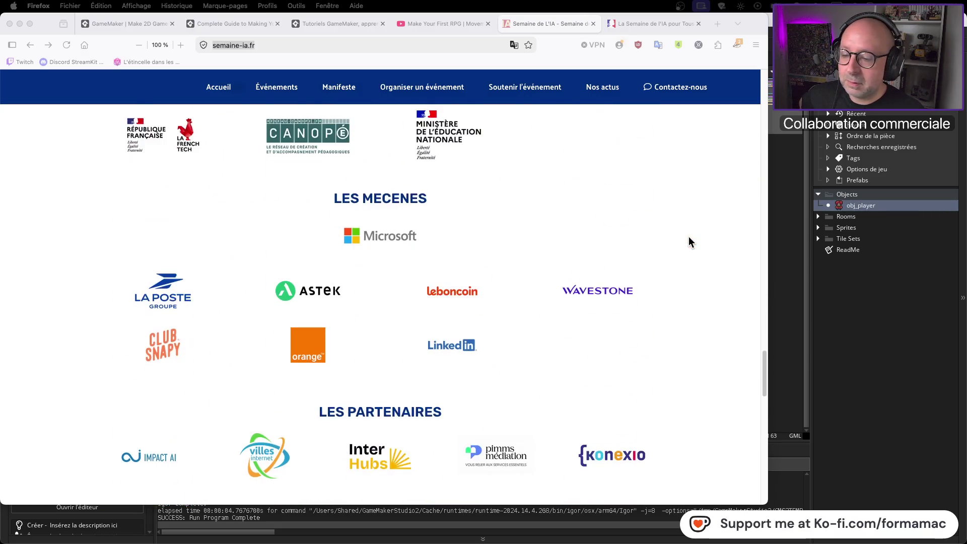
scroll(689, 242, down, 16)
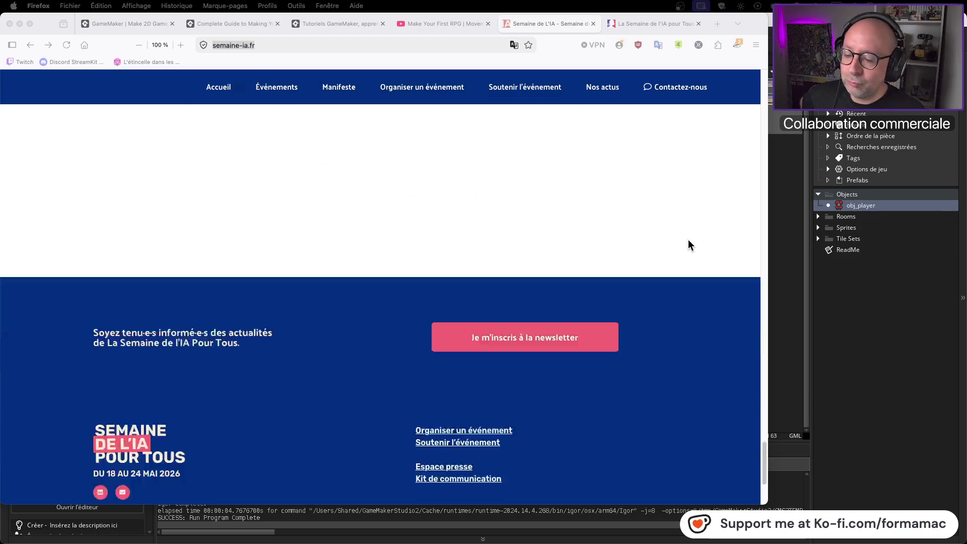
scroll(688, 239, up, 20)
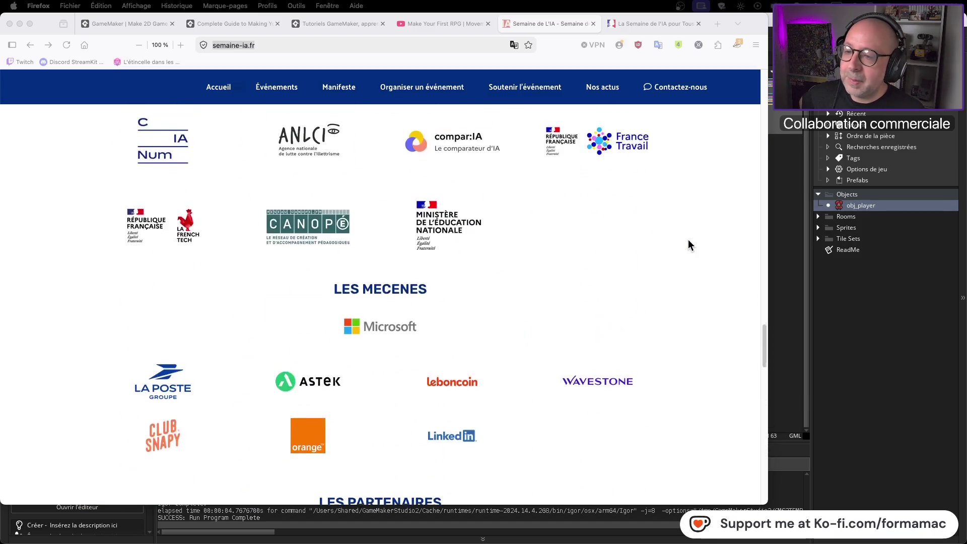
scroll(688, 239, up, 20)
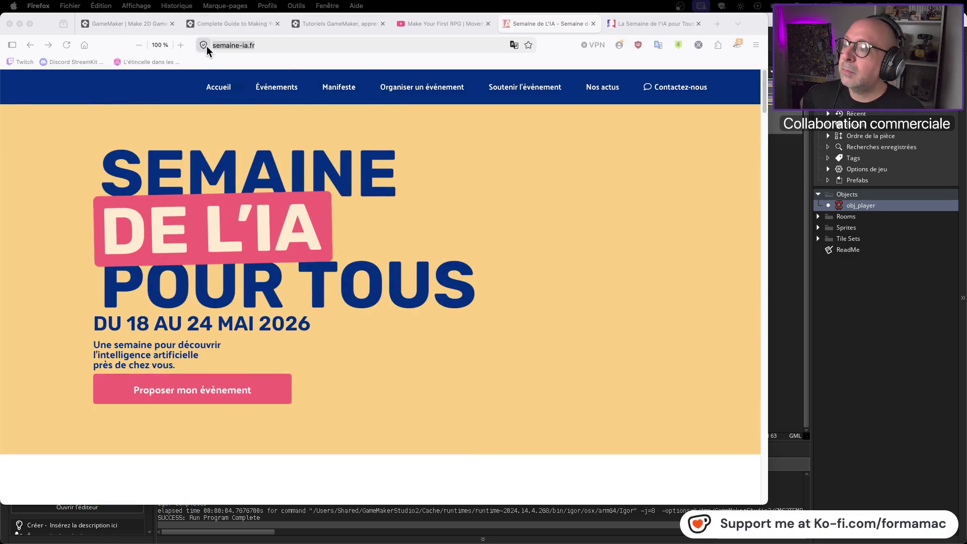
Close the Éduscol 'La Semaine de l'IA pour Tous' article tab in Firefox
click(247, 50)
mouse_move(710, 541)
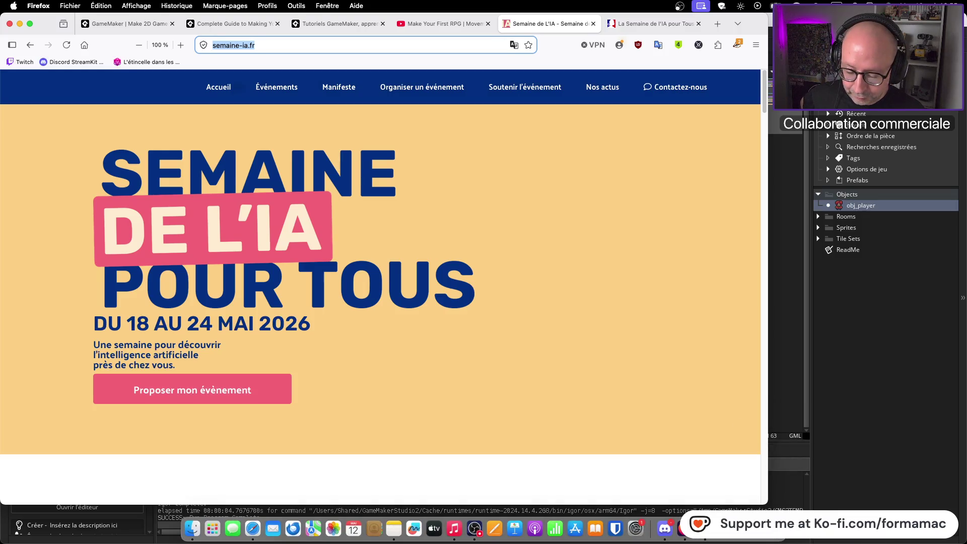
click(710, 529)
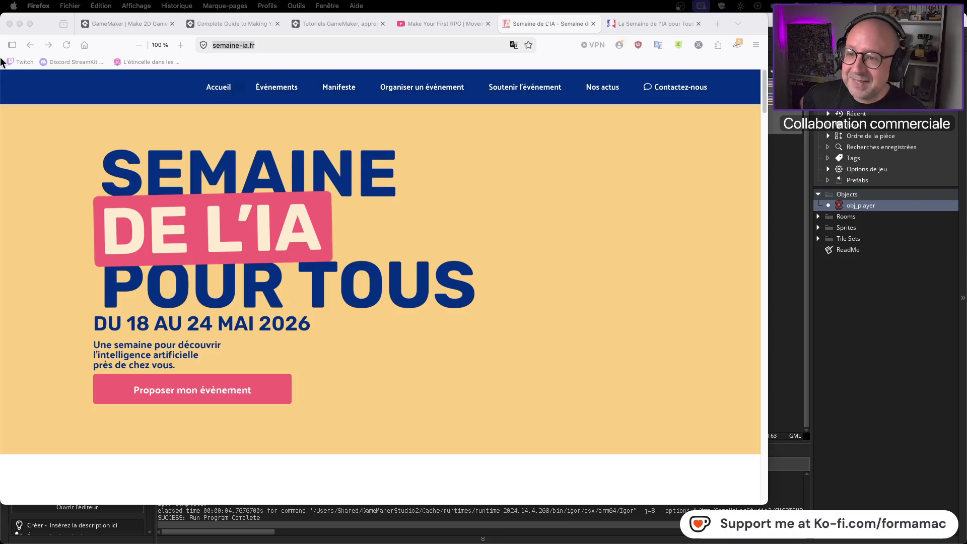
click(424, 43)
click(672, 25)
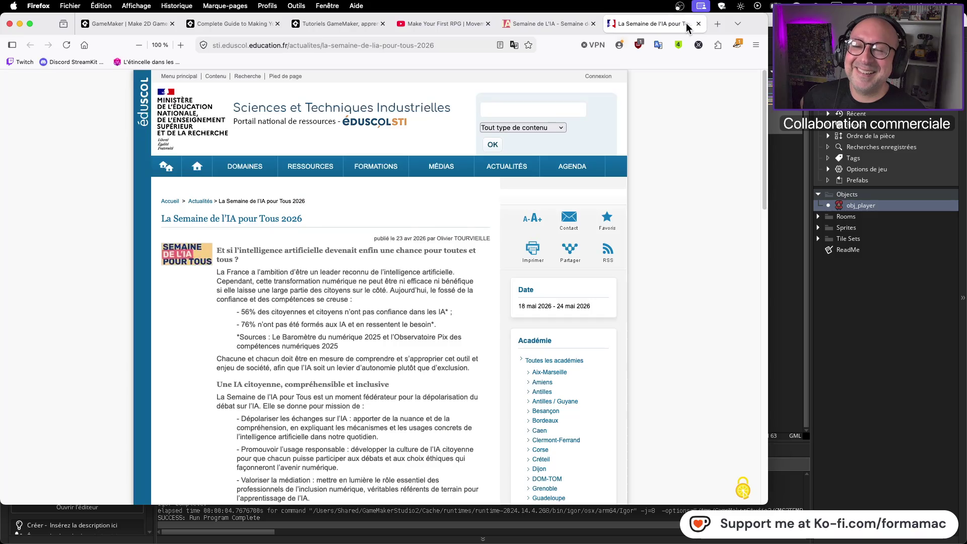
click(697, 24)
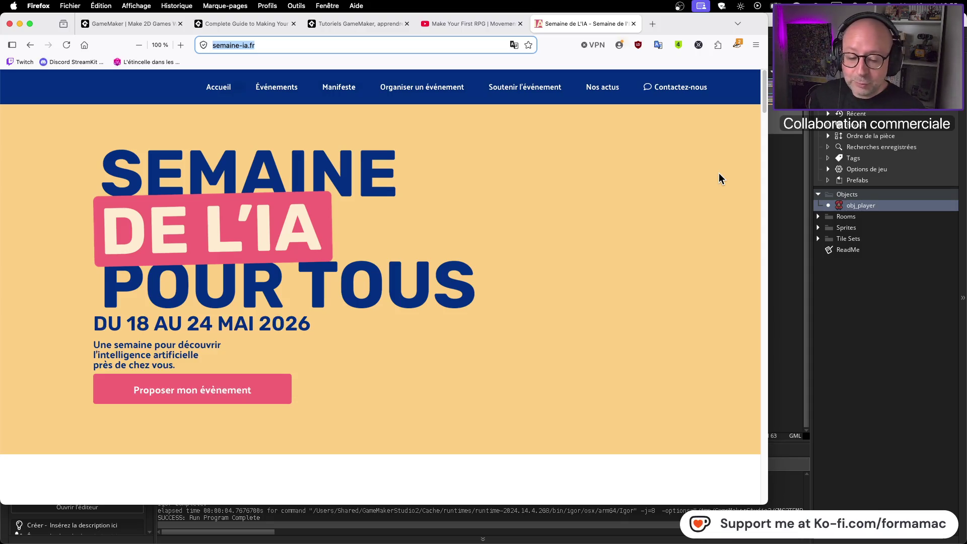
Close the semaine-ia.fr tab, revealing the 'Make Your First RPG | Movement & Enemies' video
click(665, 178)
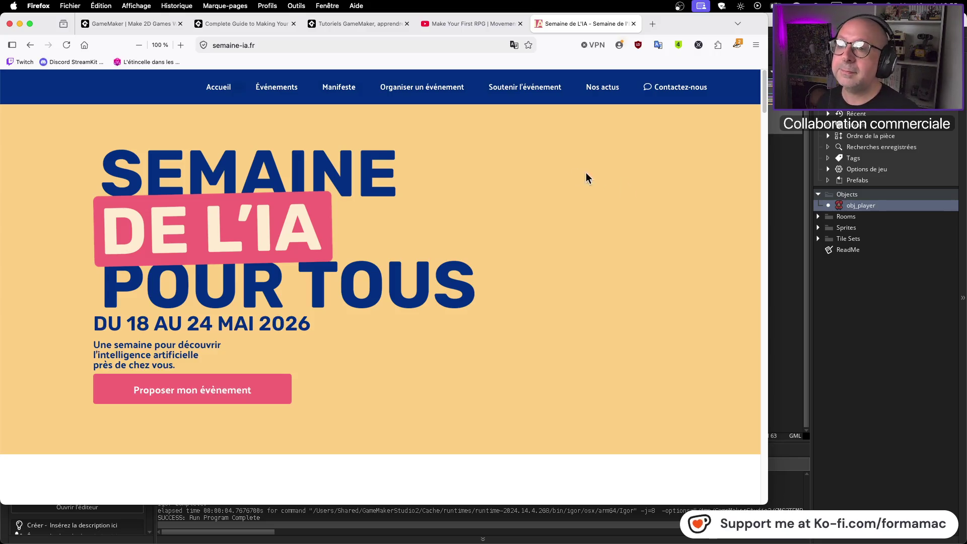
click(634, 24)
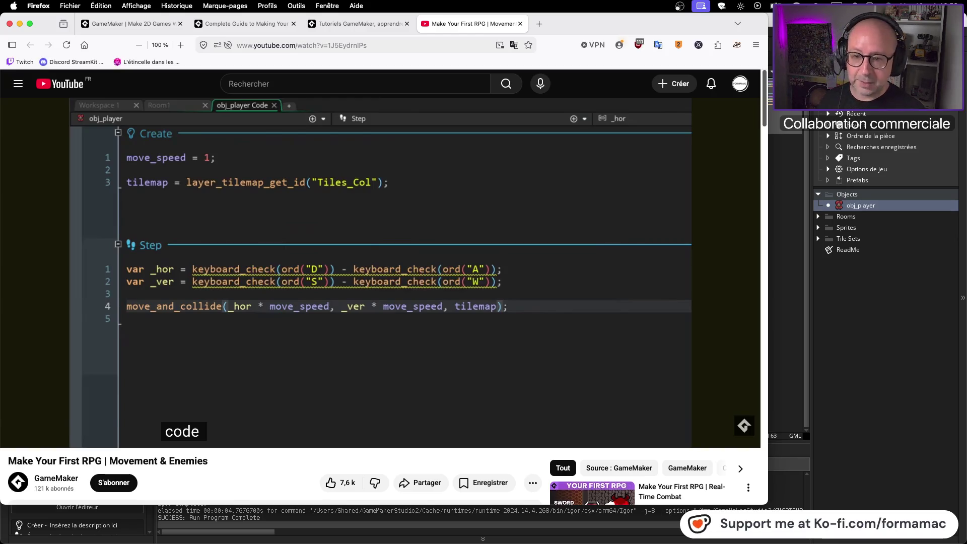
Reopen semaine-ia.fr from the history menu in a new tab and scroll down
click(539, 25)
click(179, 6)
click(206, 98)
click(357, 46)
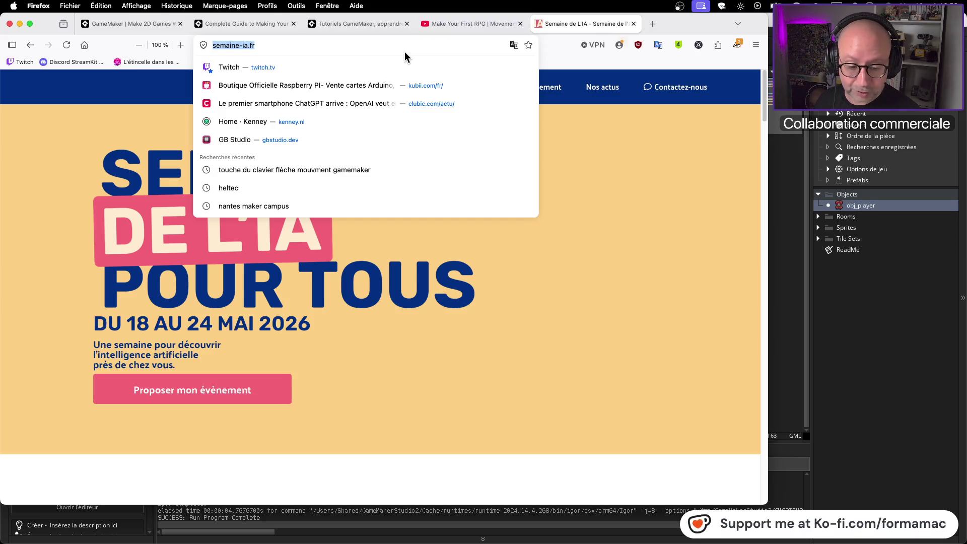
click(379, 289)
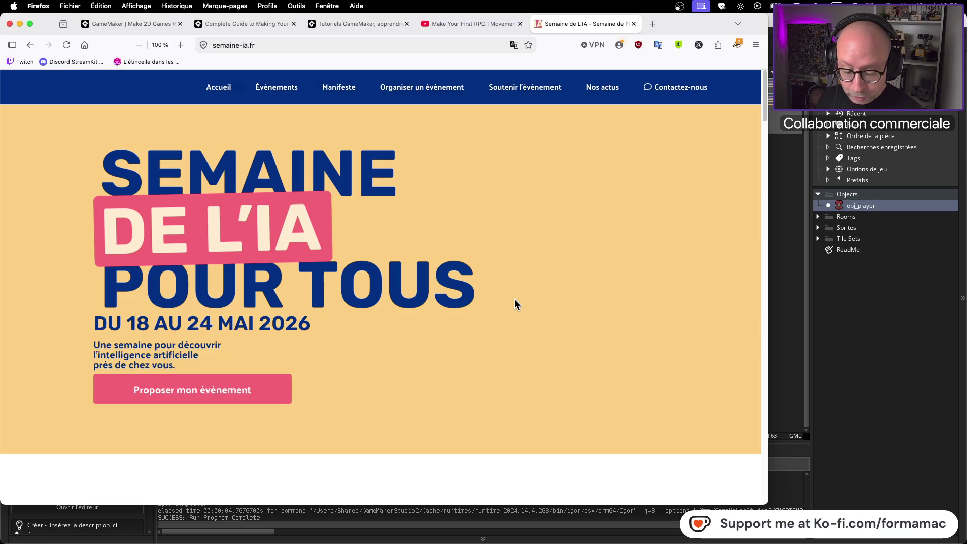
scroll(385, 291, down, 2)
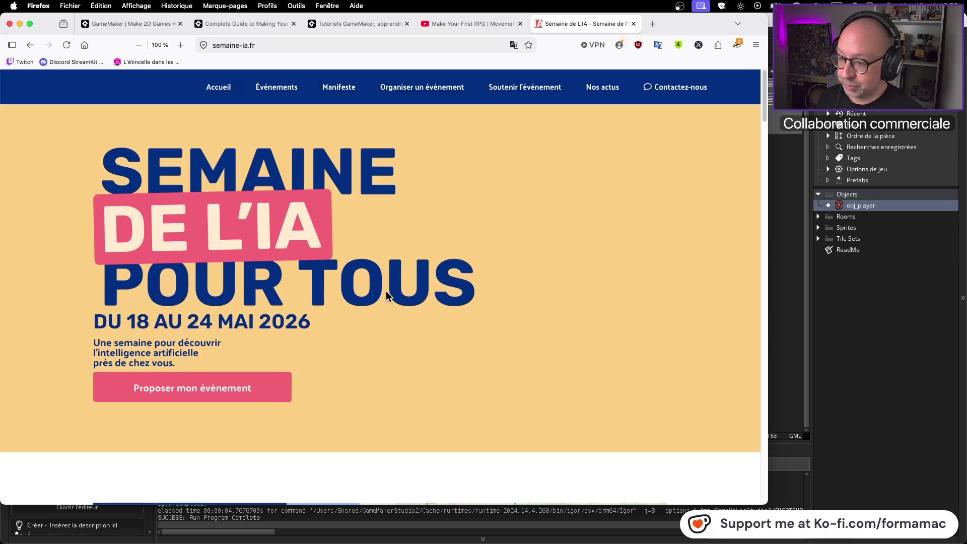
Pan and zoom the event map to Laval and open the Laval event details
scroll(382, 295, down, 5)
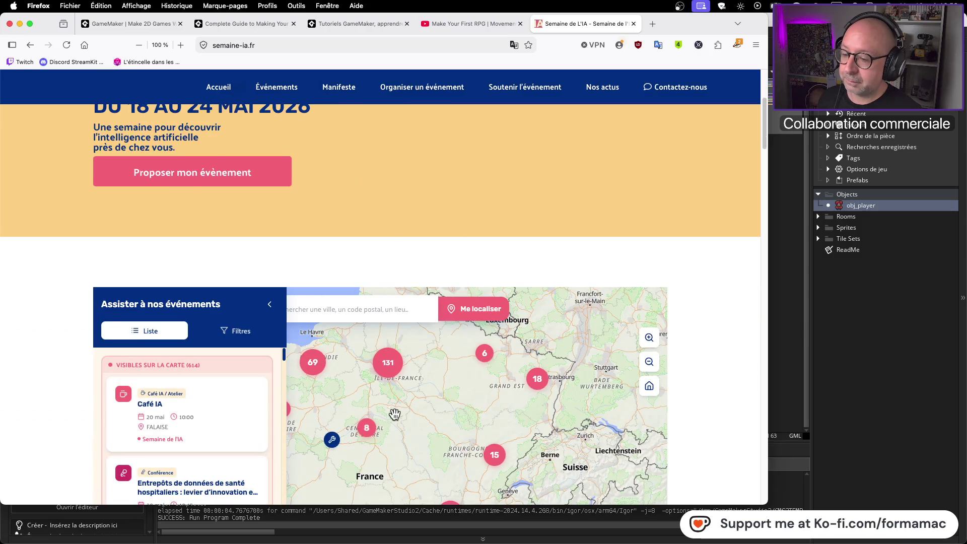
mouse_move(524, 373)
mouse_down()
mouse_move(604, 351)
mouse_move(554, 355)
mouse_move(588, 411)
mouse_up()
scroll(450, 395, up, 2)
scroll(449, 395, up, 5)
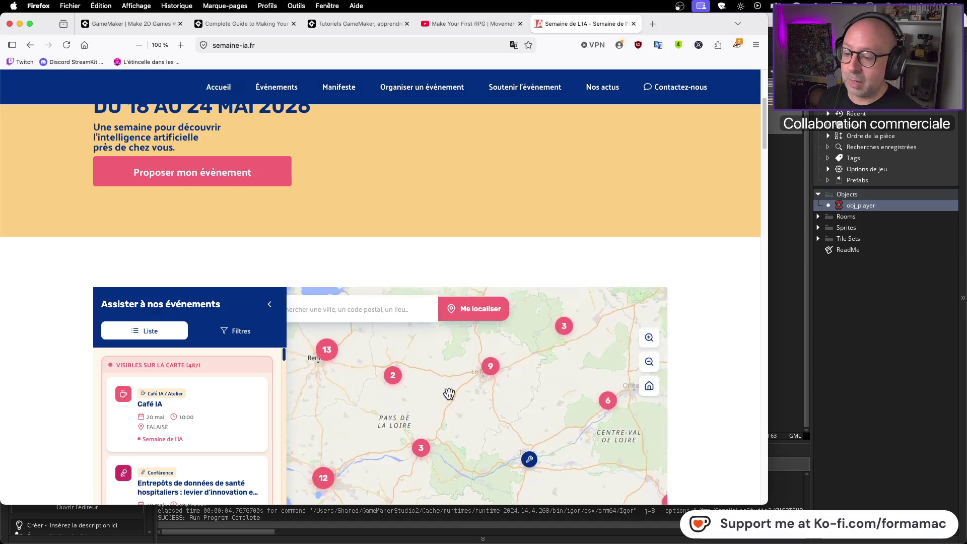
scroll(448, 393, up, 5)
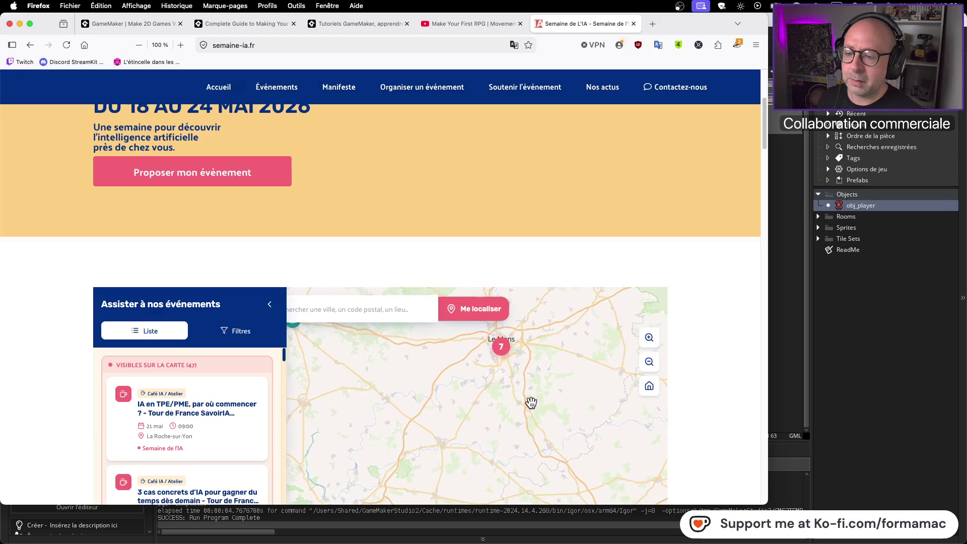
scroll(446, 388, down, 3)
drag(356, 424, 527, 405)
scroll(504, 377, up, 3)
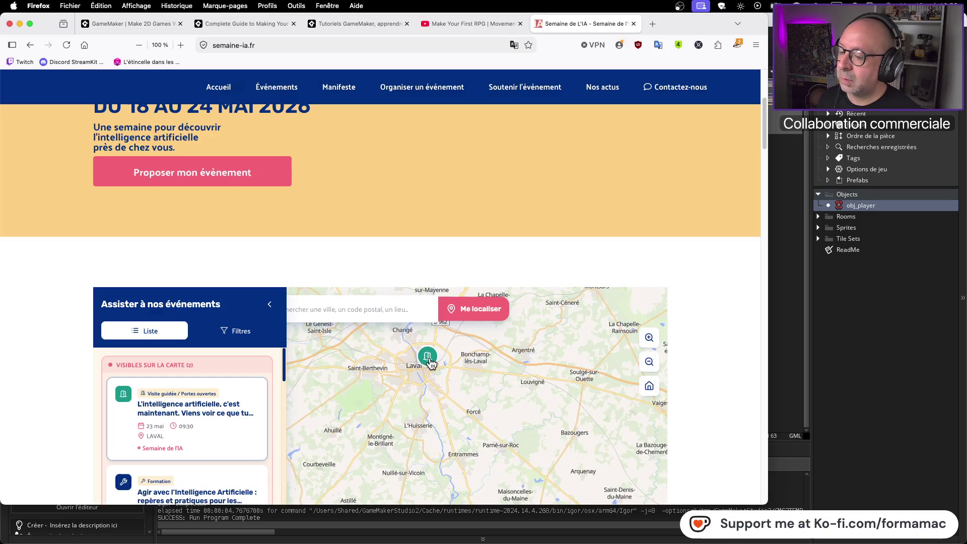
click(429, 362)
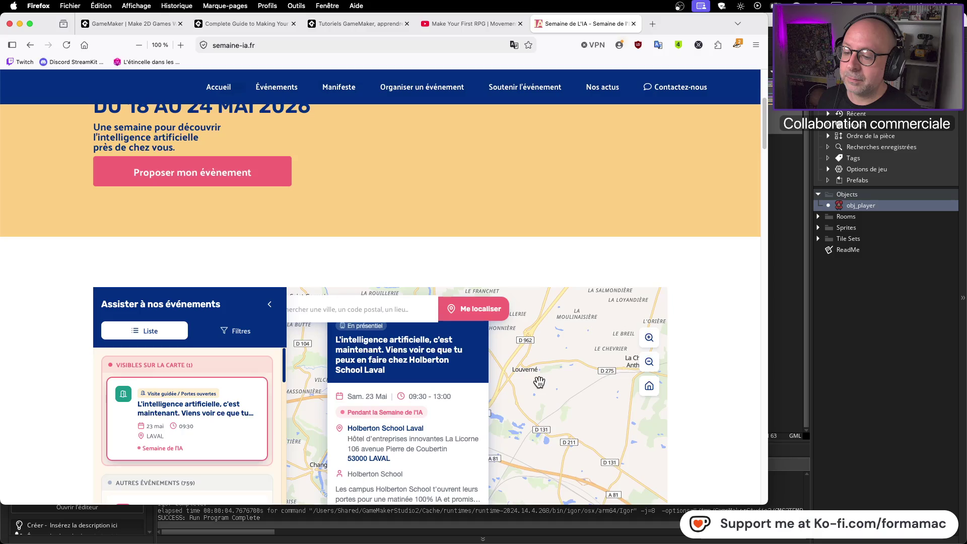
Pan around La Chapelle-Anthenaise and Montsûrs, then close the Laval event details
scroll(460, 382, down, 3)
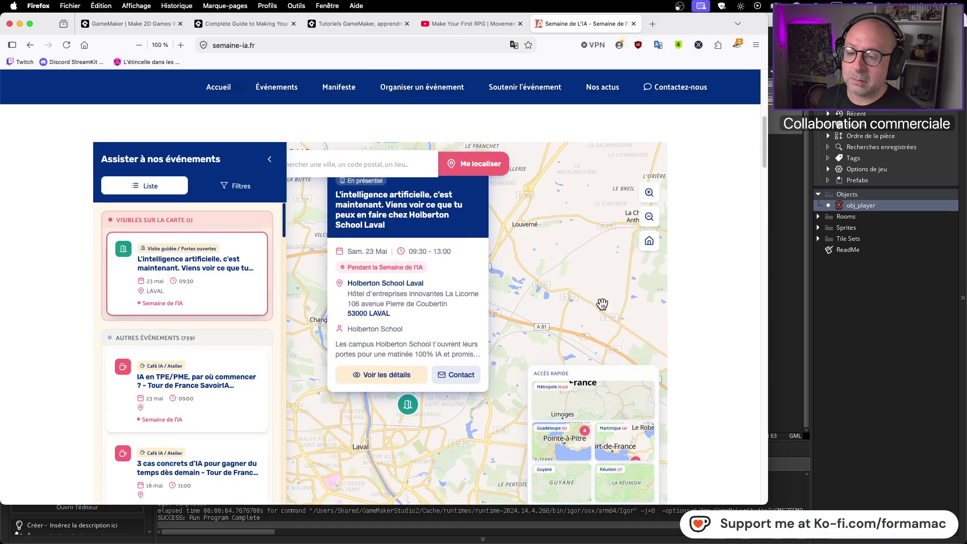
drag(597, 306, 456, 317)
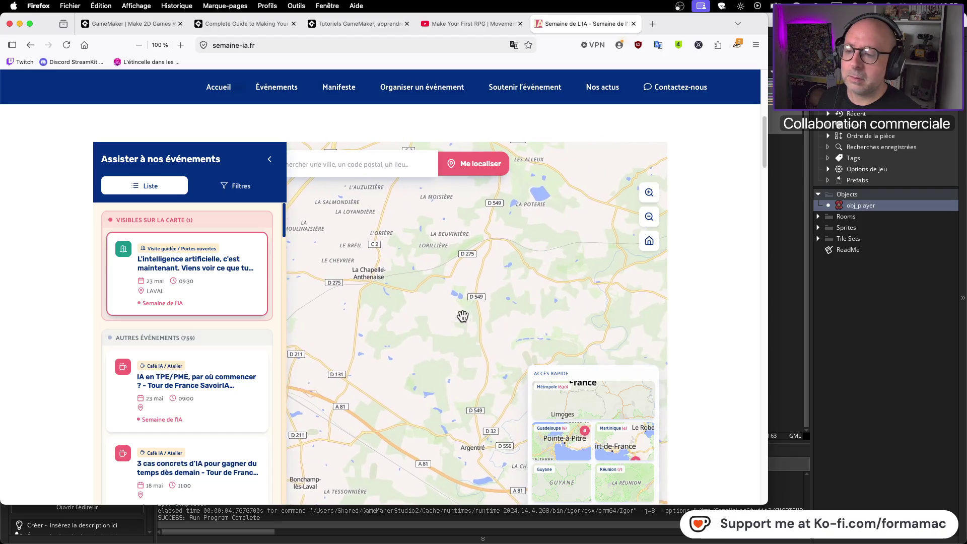
drag(542, 328, 296, 301)
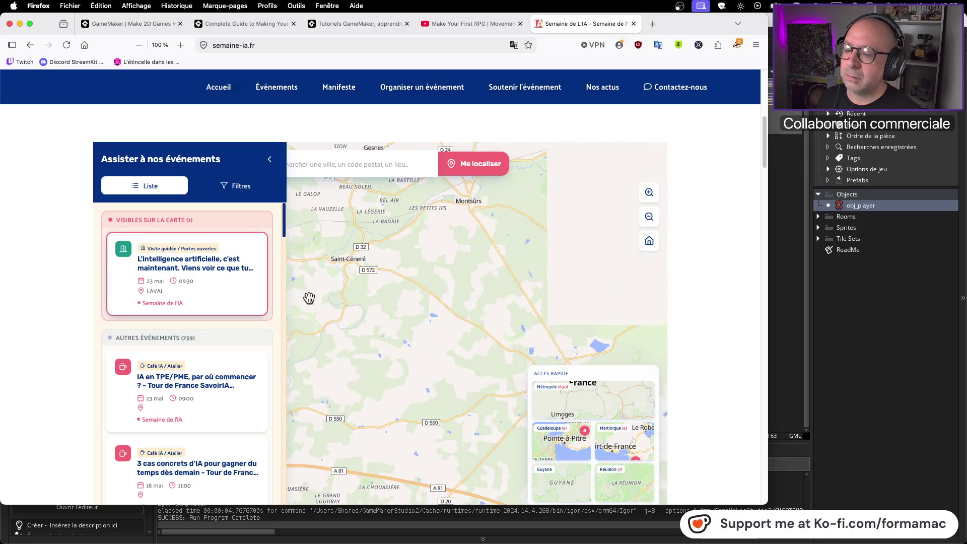
scroll(387, 316, down, 3)
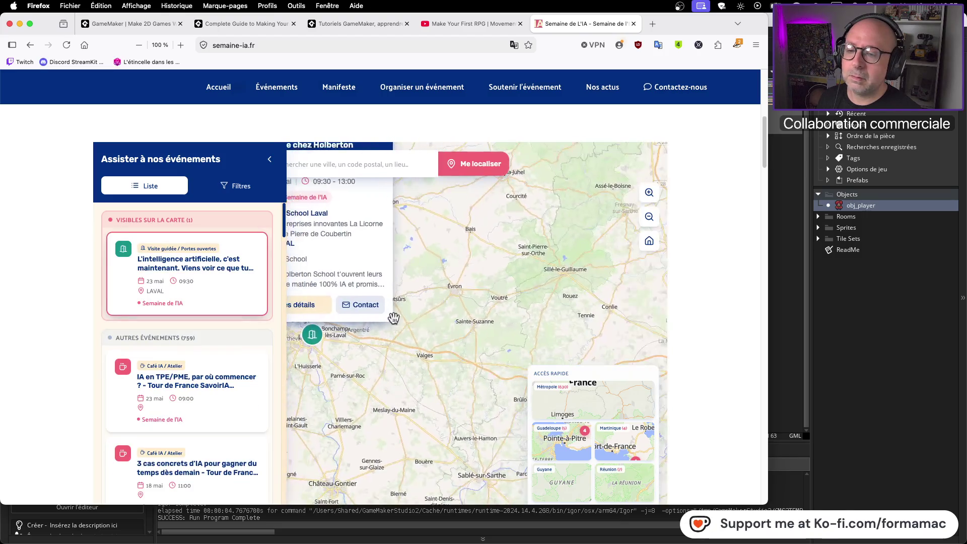
scroll(425, 330, down, 3)
mouse_move(325, 353)
mouse_down()
mouse_move(416, 304)
mouse_move(395, 233)
mouse_up()
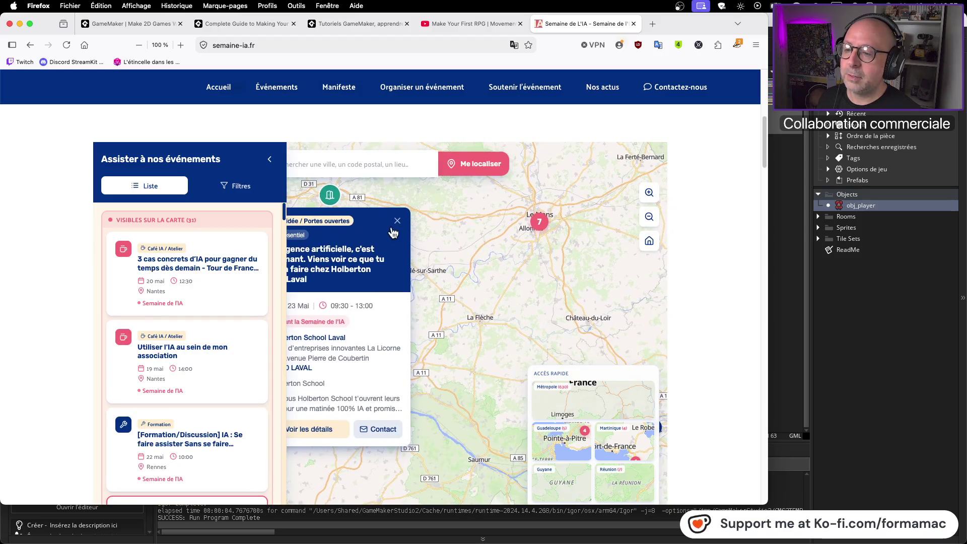
click(398, 220)
View the Cossé-le-Vivien training event, then centre on the Angers/Trélazé cluster of three events
mouse_move(390, 325)
mouse_down()
mouse_move(411, 265)
mouse_move(389, 352)
mouse_move(442, 337)
mouse_up()
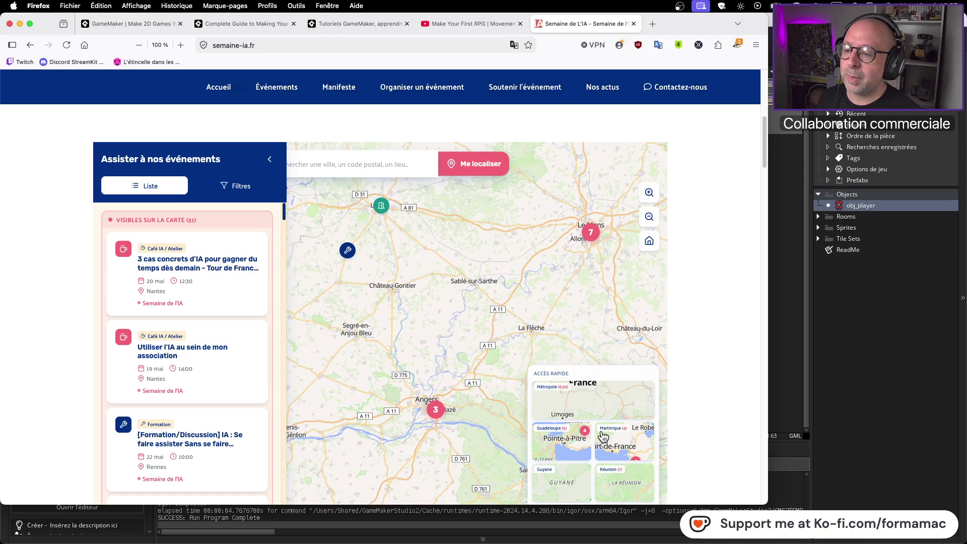
click(347, 252)
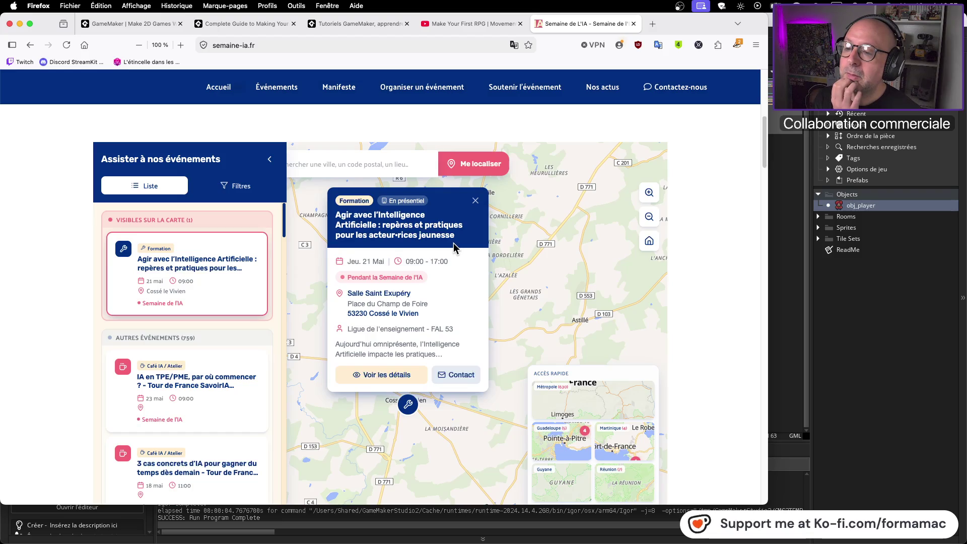
click(476, 201)
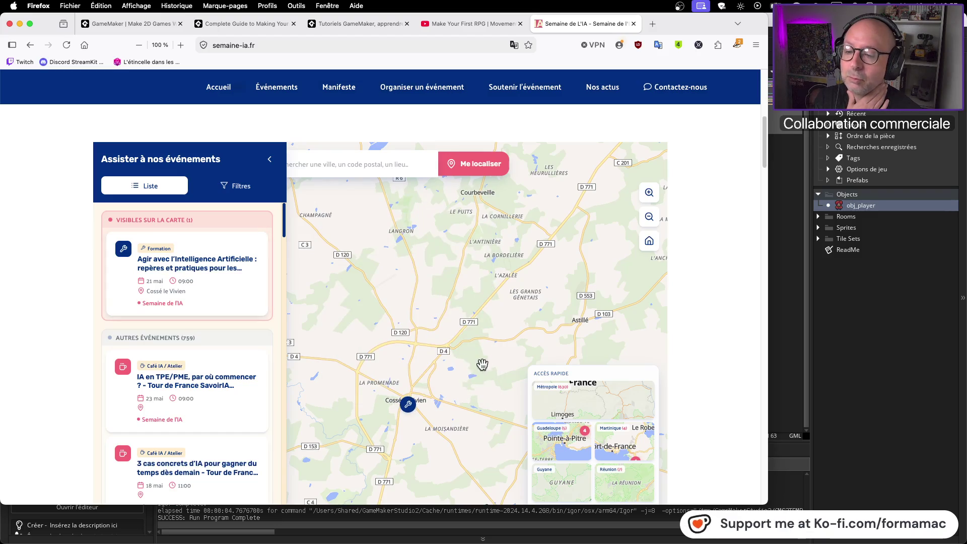
drag(505, 345, 416, 309)
scroll(416, 309, down, 3)
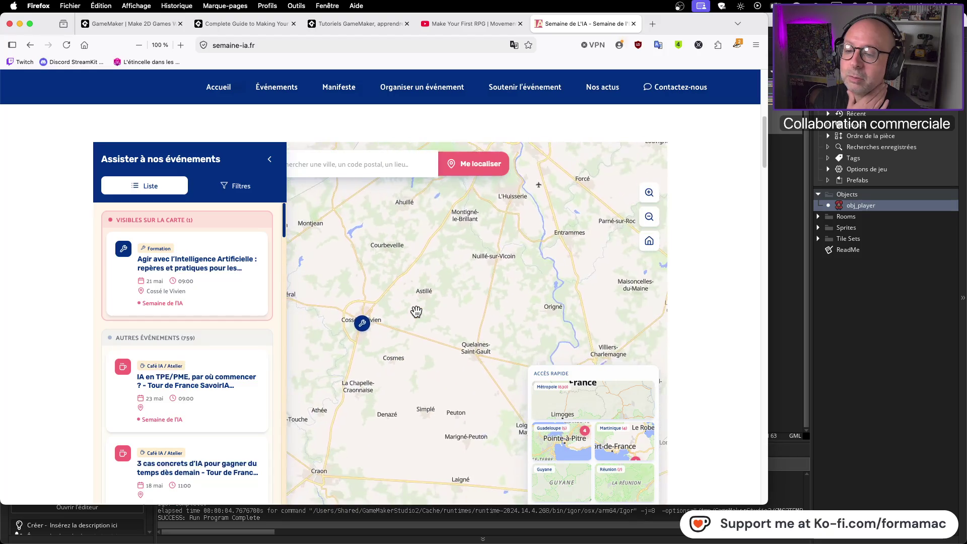
scroll(416, 309, down, 3)
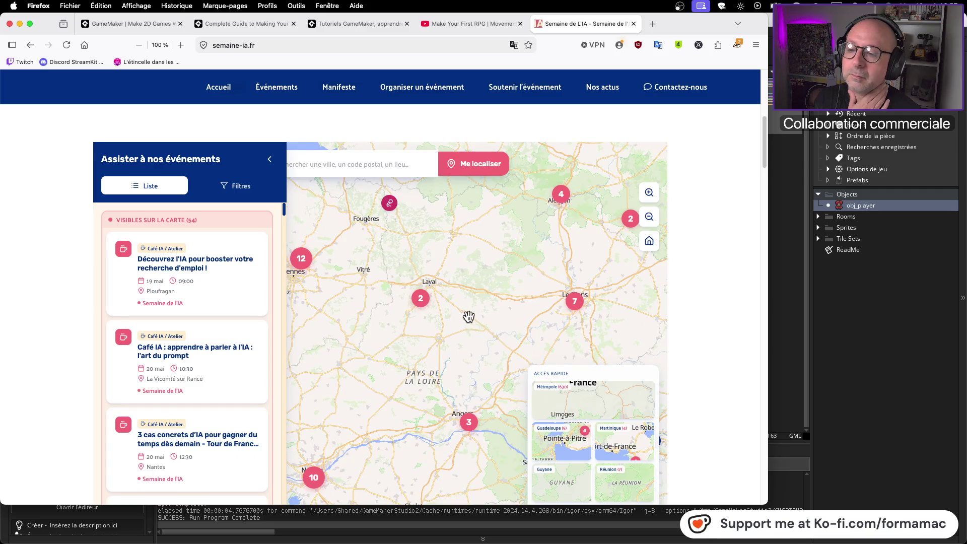
scroll(459, 320, up, 3)
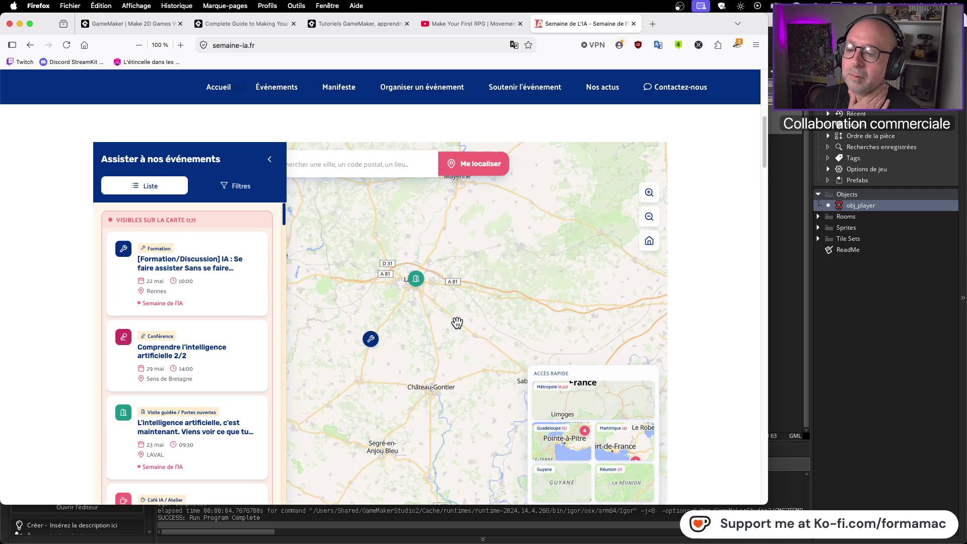
scroll(453, 328, down, 1)
drag(452, 327, 436, 266)
scroll(428, 291, up, 5)
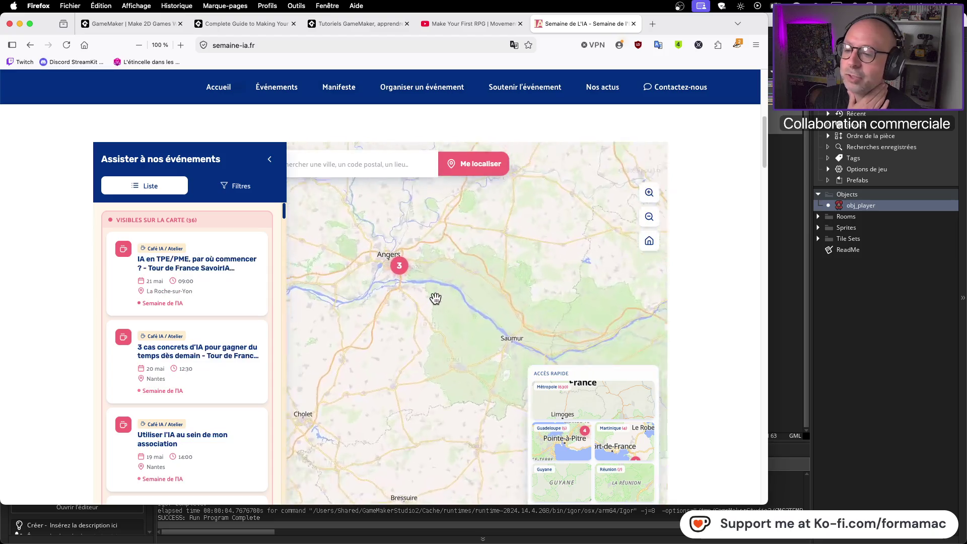
drag(331, 205, 470, 372)
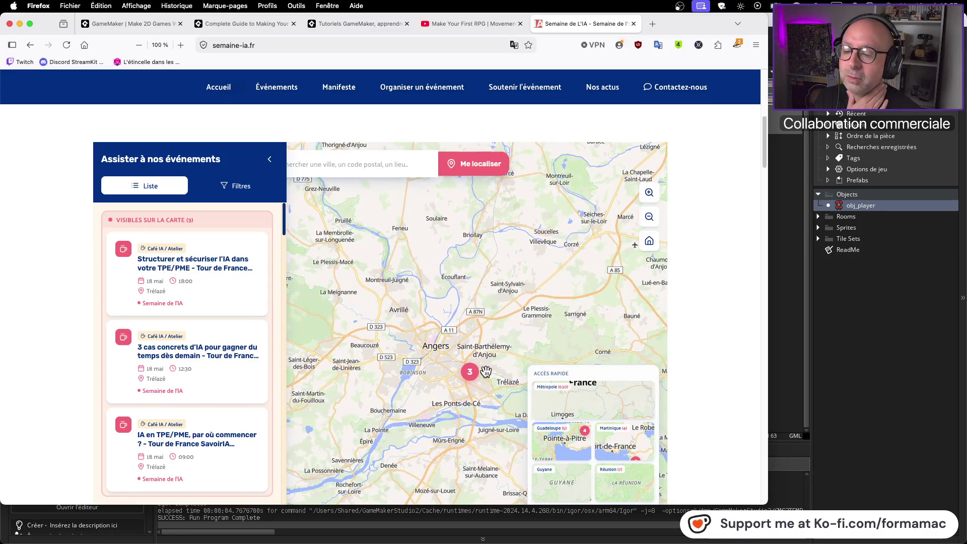
click(471, 373)
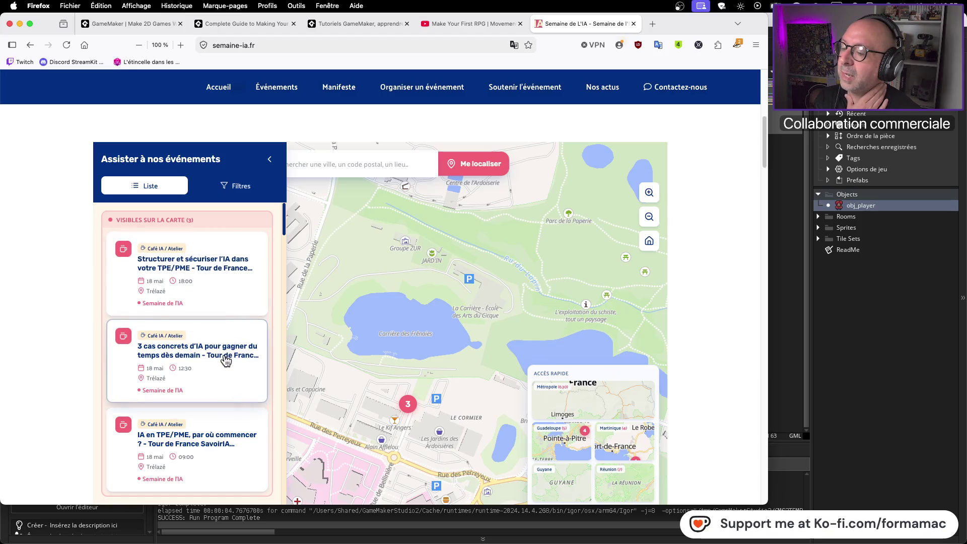
Pan to Le Mans, view the Soirée de l'innovation event, and zoom in on two Café IA Sarthe workshops
scroll(412, 353, down, 5)
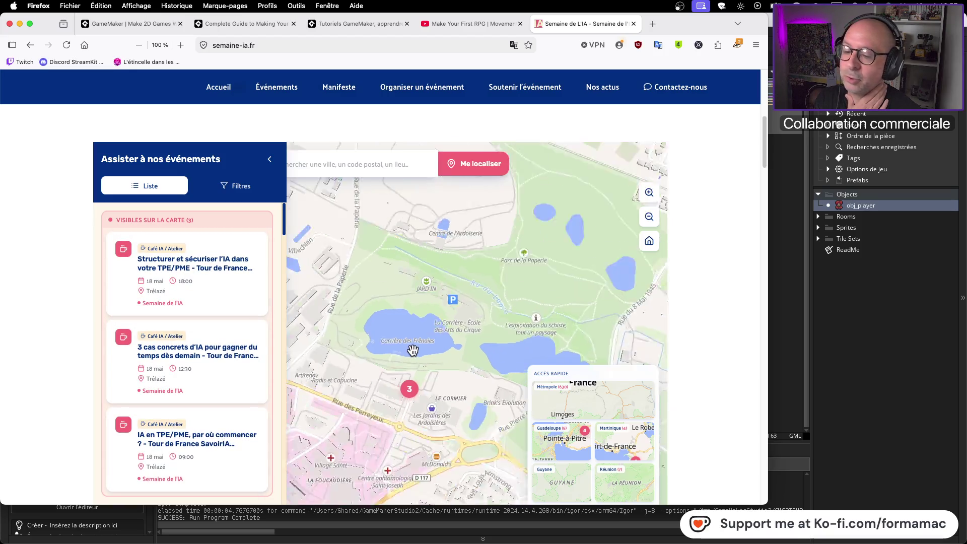
scroll(412, 355, down, 5)
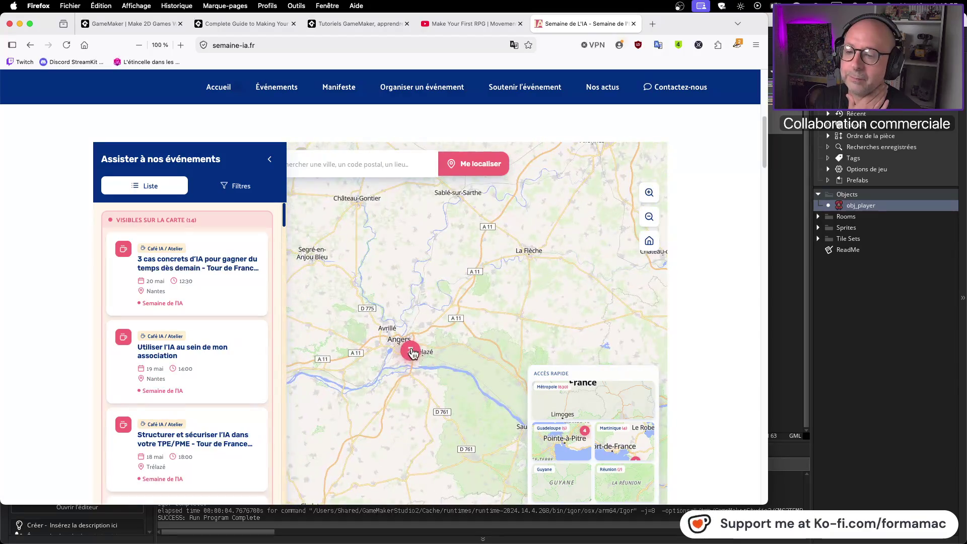
scroll(456, 313, down, 3)
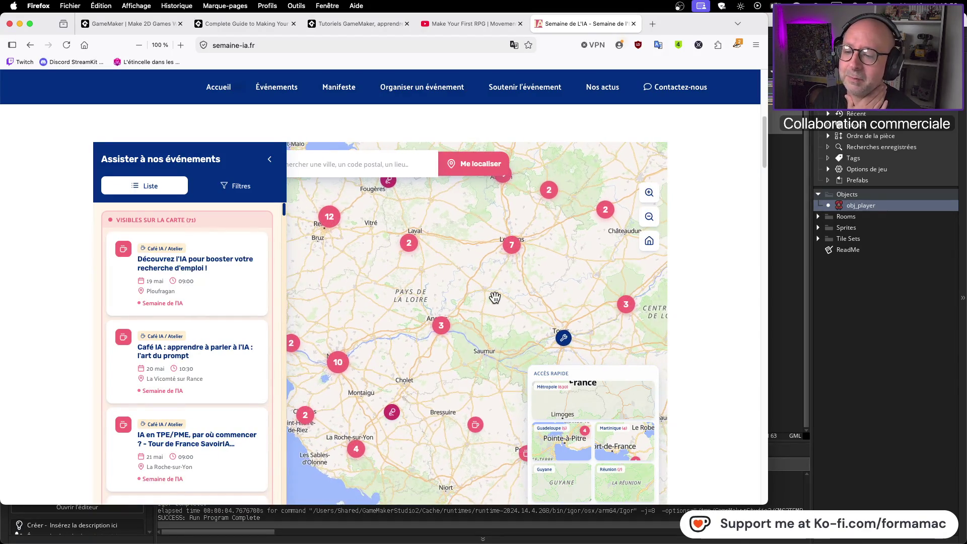
drag(495, 299, 455, 353)
scroll(432, 335, up, 5)
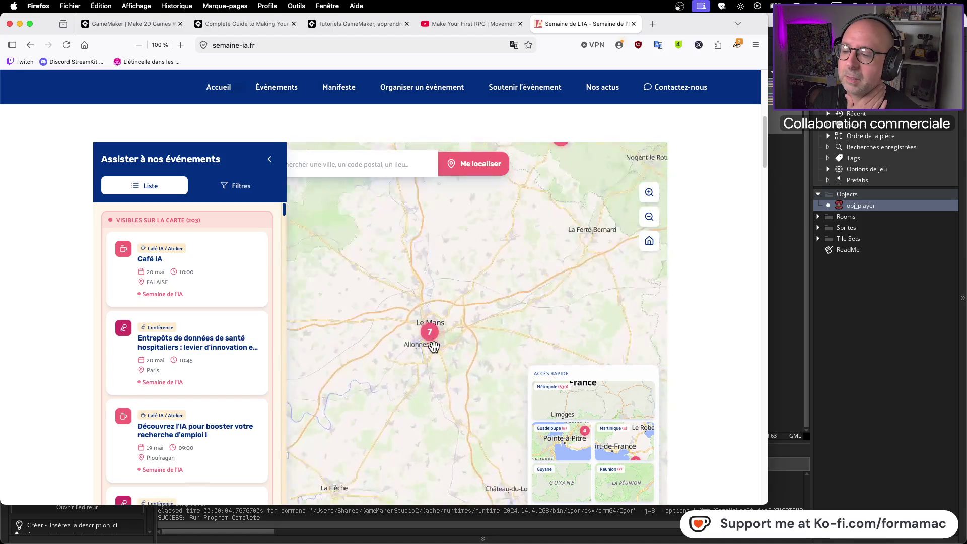
scroll(434, 322, up, 2)
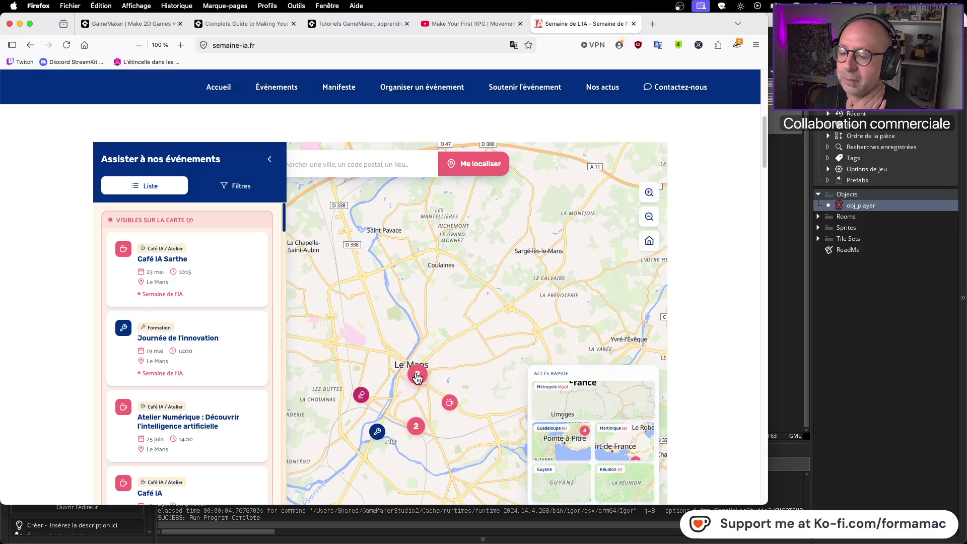
click(363, 396)
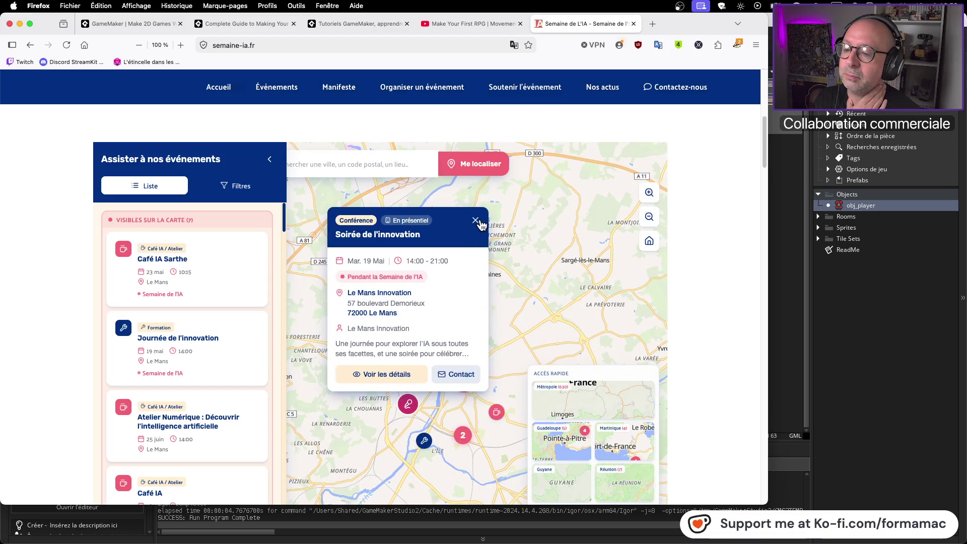
click(476, 225)
scroll(465, 378, up, 5)
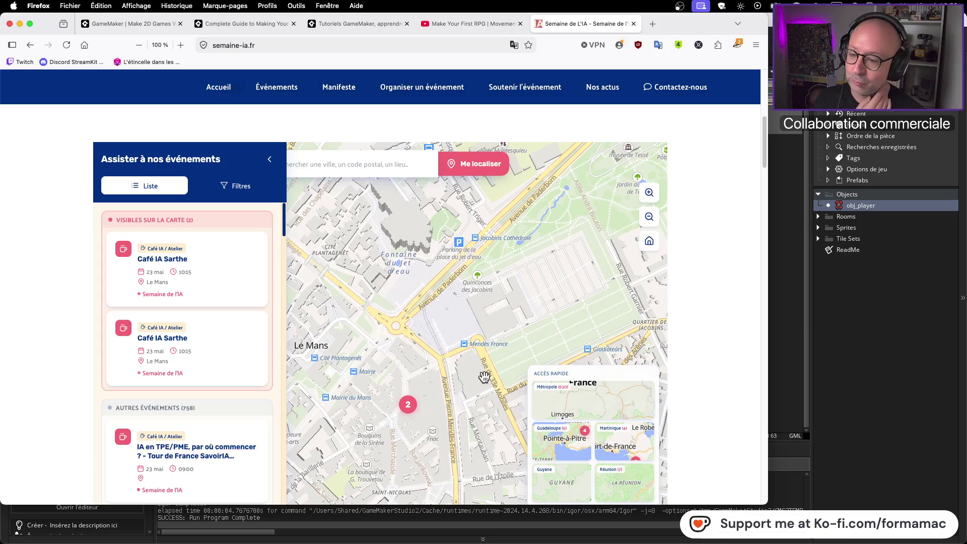
Zoom the map out to the western France view, then close the Semaine de l'IA tab
scroll(438, 338, down, 5)
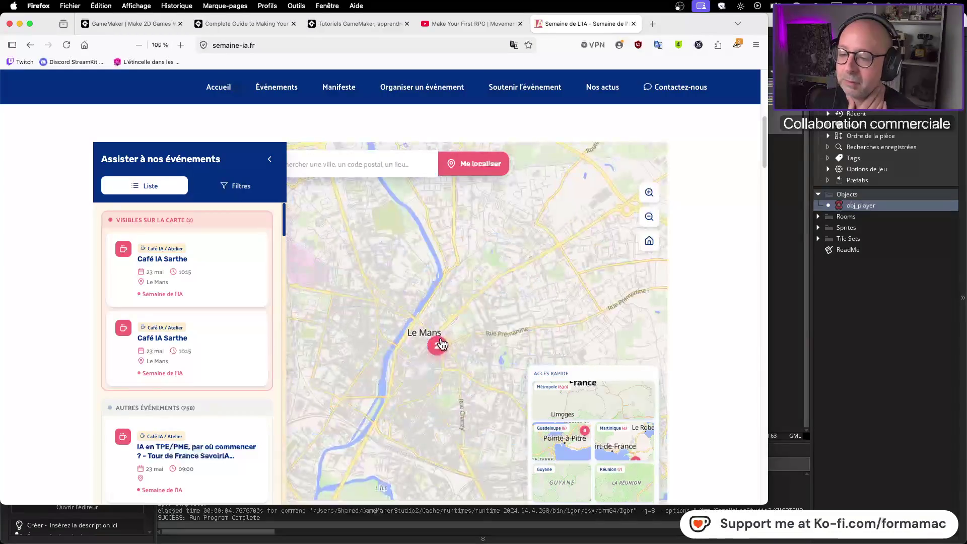
scroll(438, 340, down, 5)
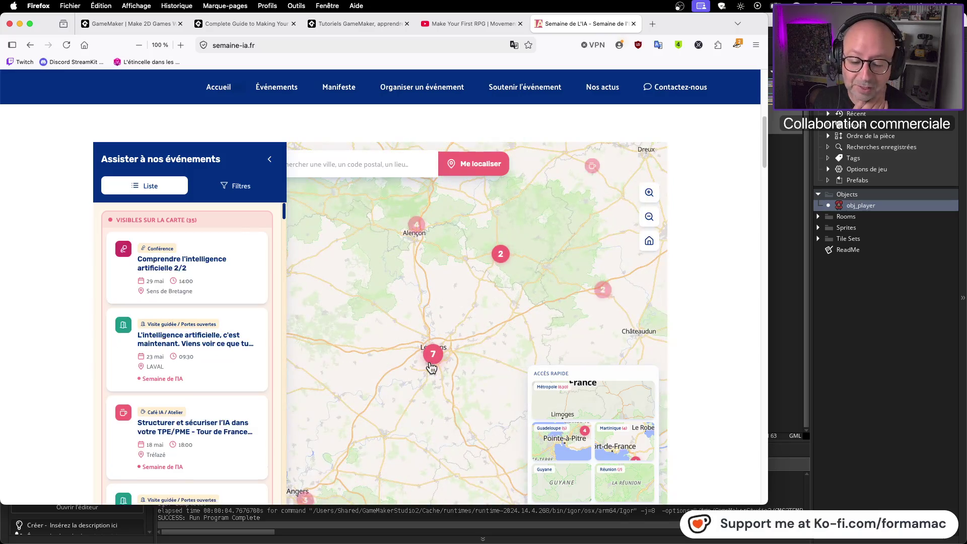
scroll(431, 366, down, 5)
drag(418, 435, 432, 332)
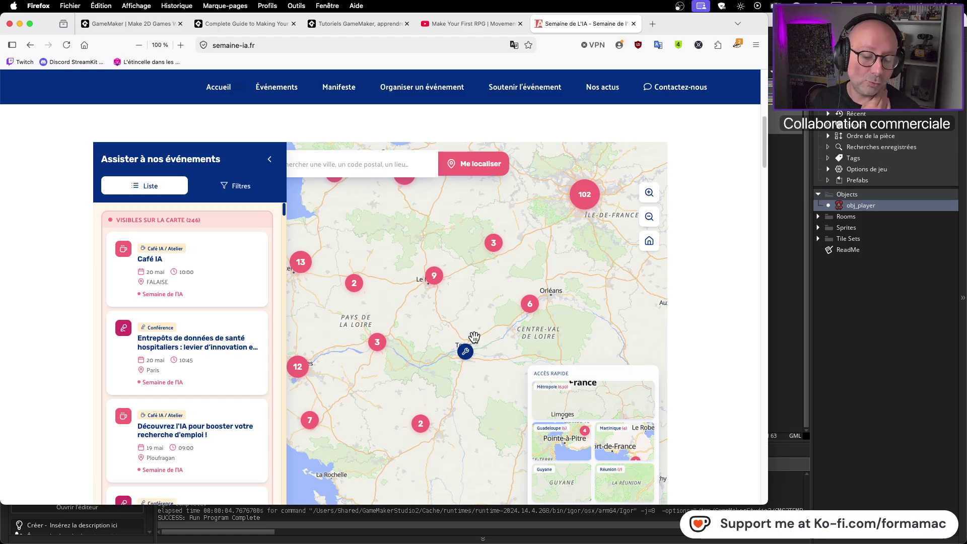
scroll(475, 336, down, 3)
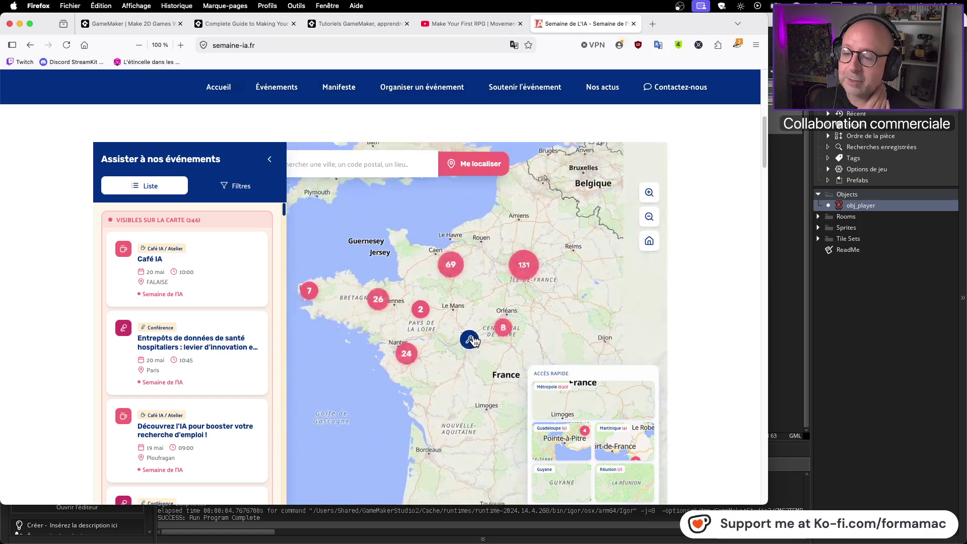
scroll(433, 367, up, 3)
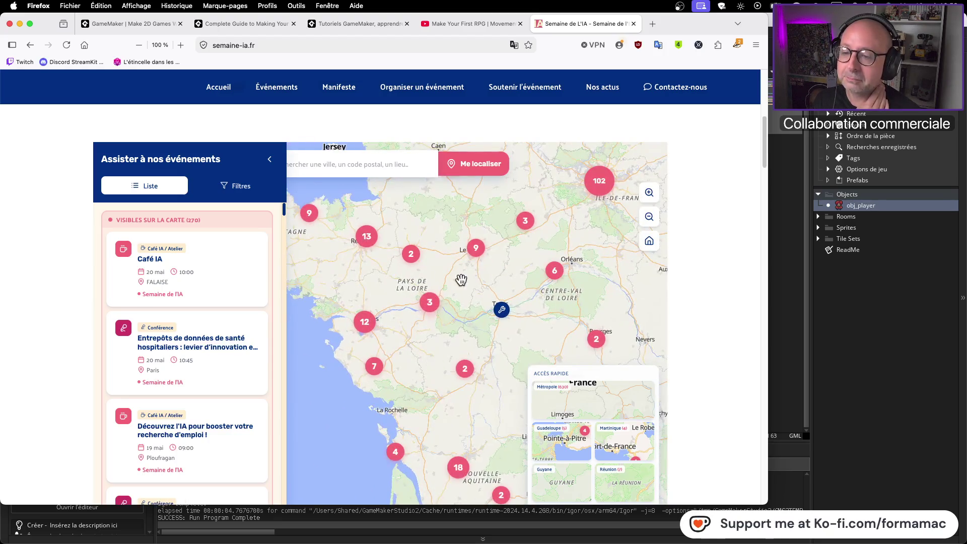
drag(519, 291, 519, 291)
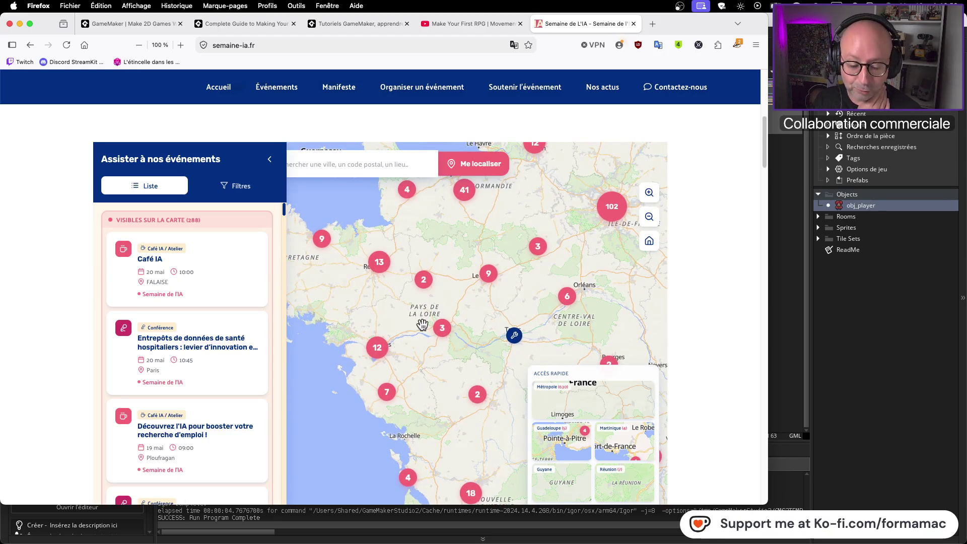
click(635, 26)
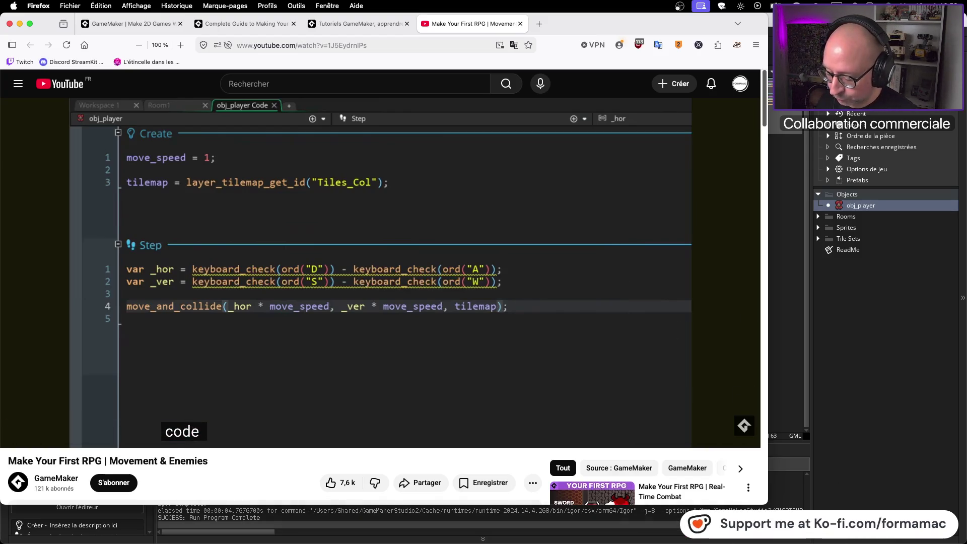
Switch from the YouTube tutorial to GameMaker's My first RPG project with Cmd+Tab
key(super+Tab)
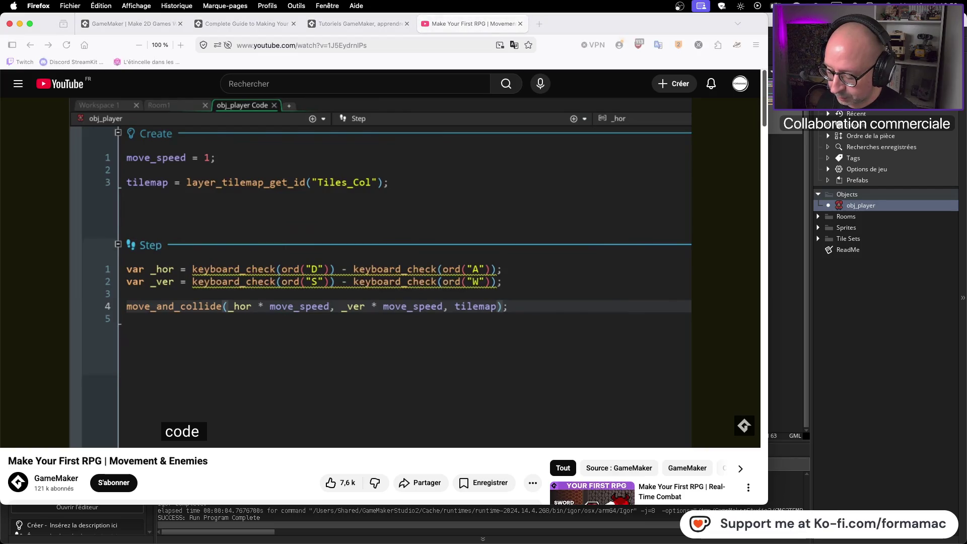
key(super+Tab)
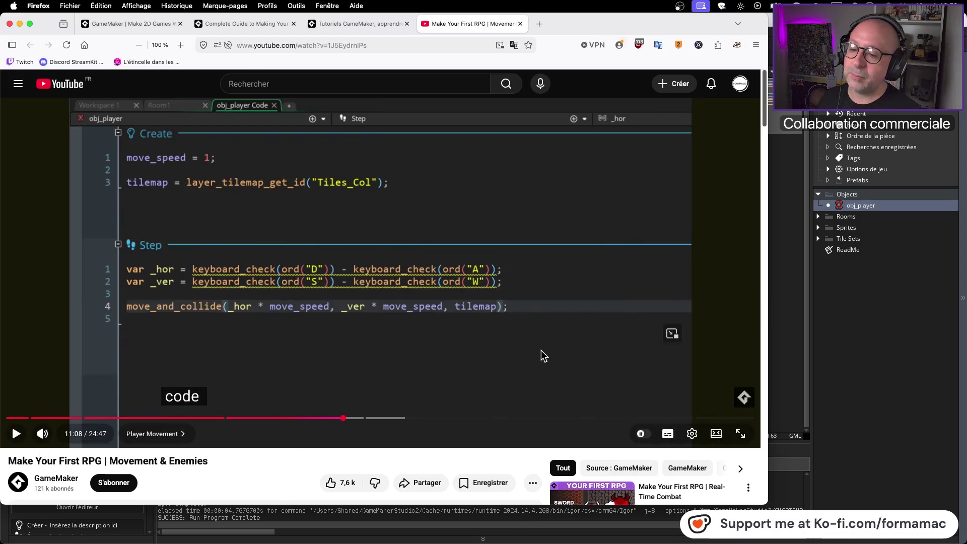
key(super+Tab)
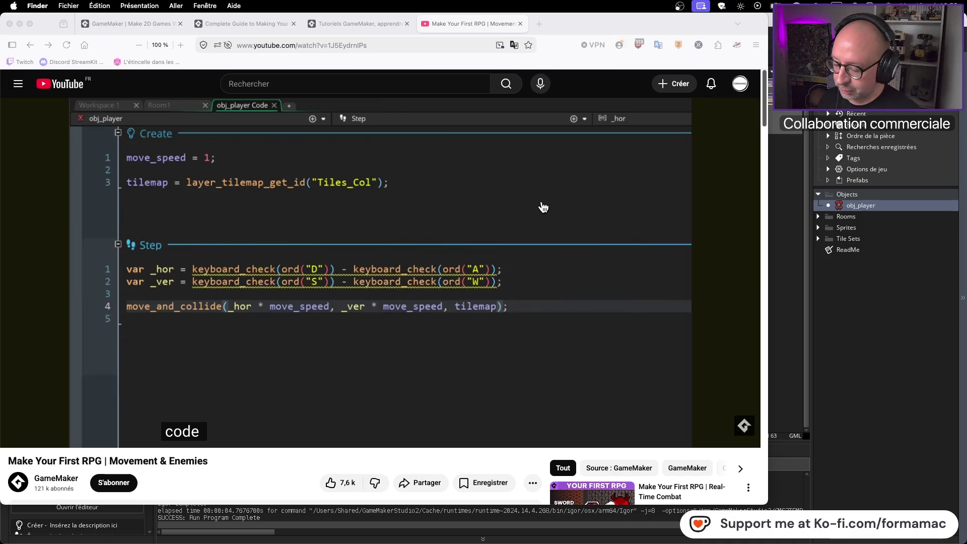
key(super+Tab)
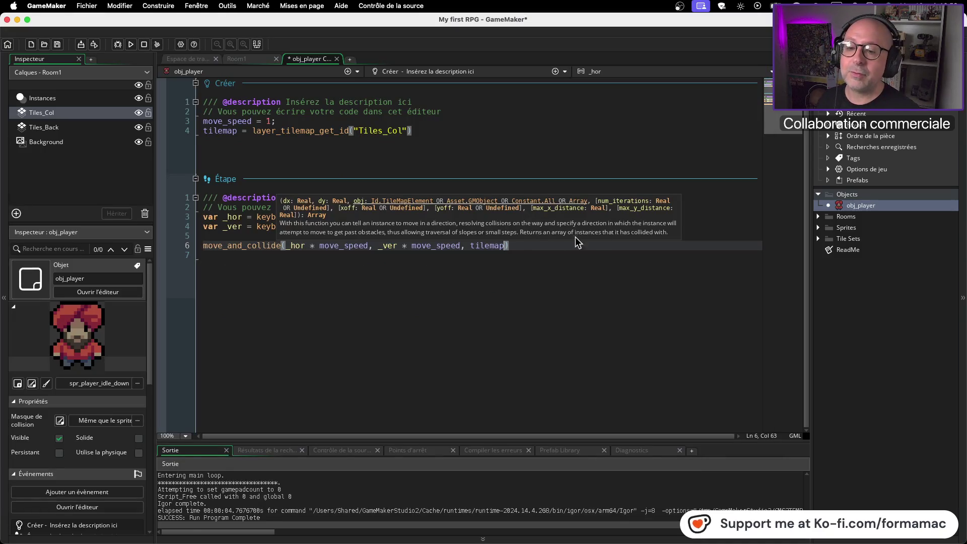
Add semicolons to the _hor, _ver and move_and_collide lines in obj_player's Step event
click(525, 215)
text(;)
click(510, 227)
text(;)
click(526, 251)
text(;)
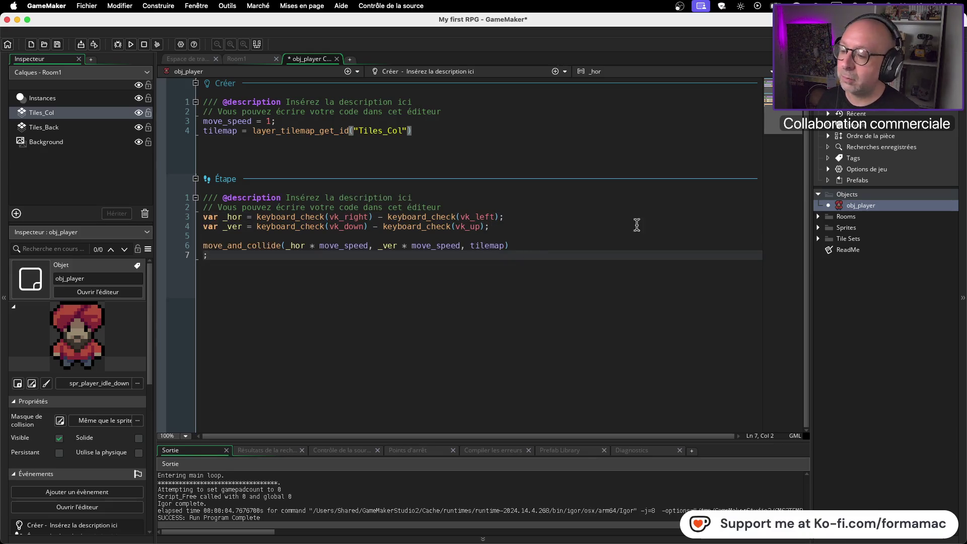
key(BackSpace)
key(BackSpace)
text(;)
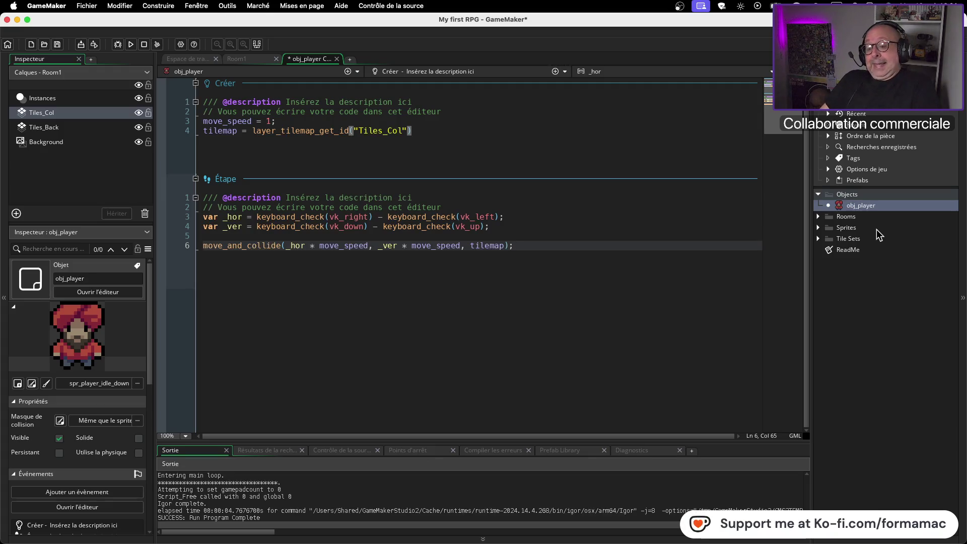
Save the My first RPG project with Cmd+S
key(super+Tab)
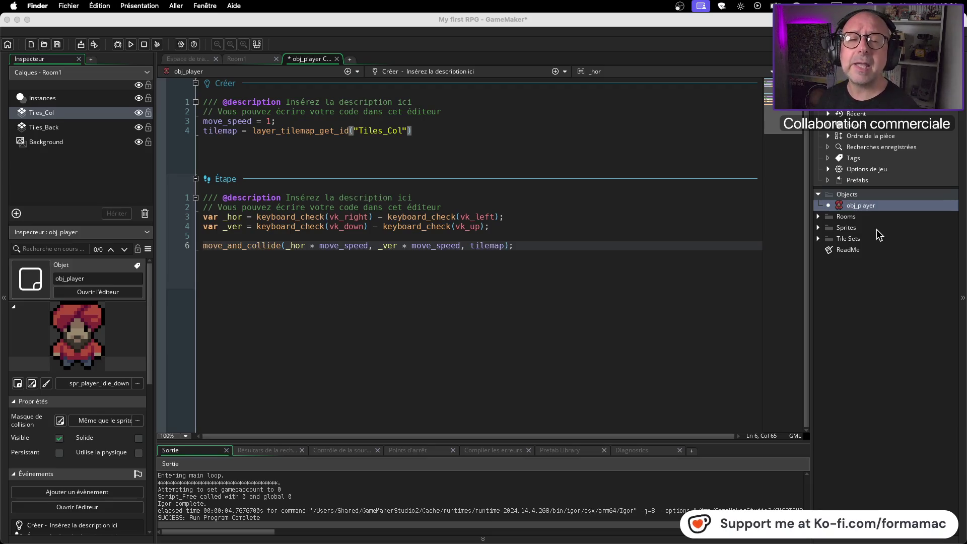
click(754, 16)
key(super+s)
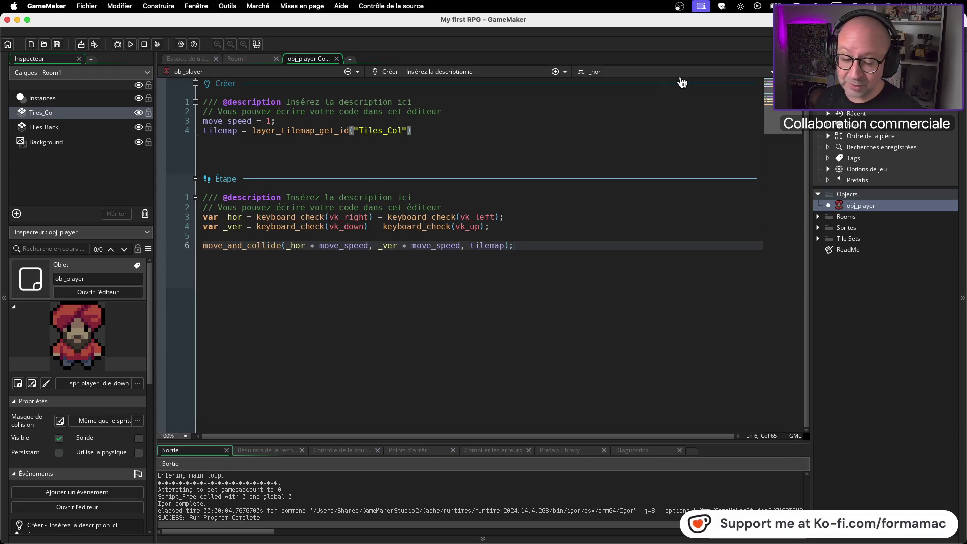
key(super+Tab)
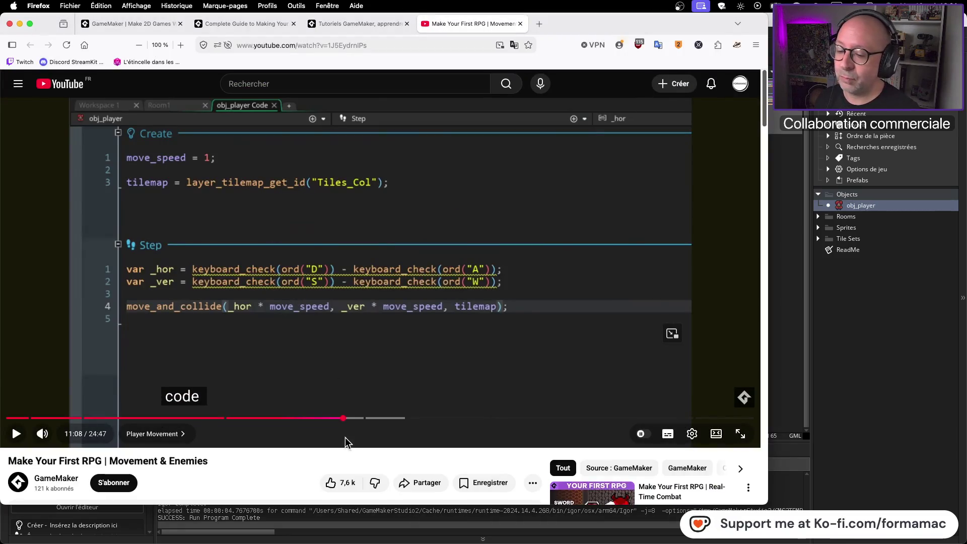
Play the movement tutorial to 11:49 and pause at the Player Animation title card
click(503, 244)
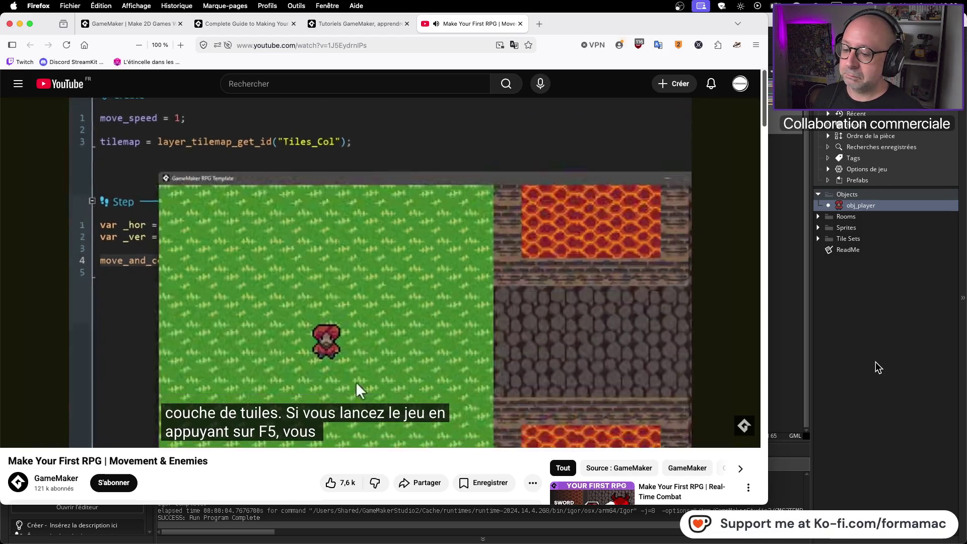
mouse_move(381, 333)
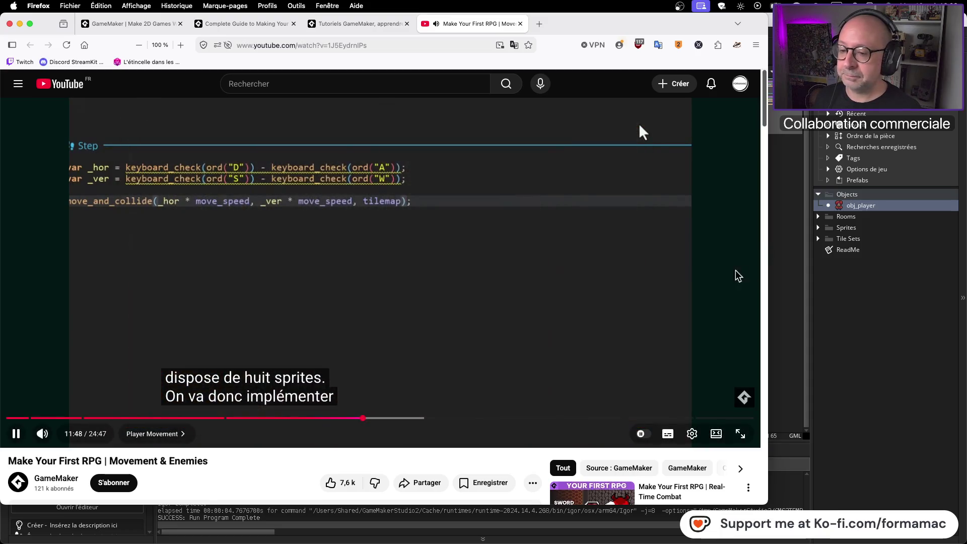
click(622, 272)
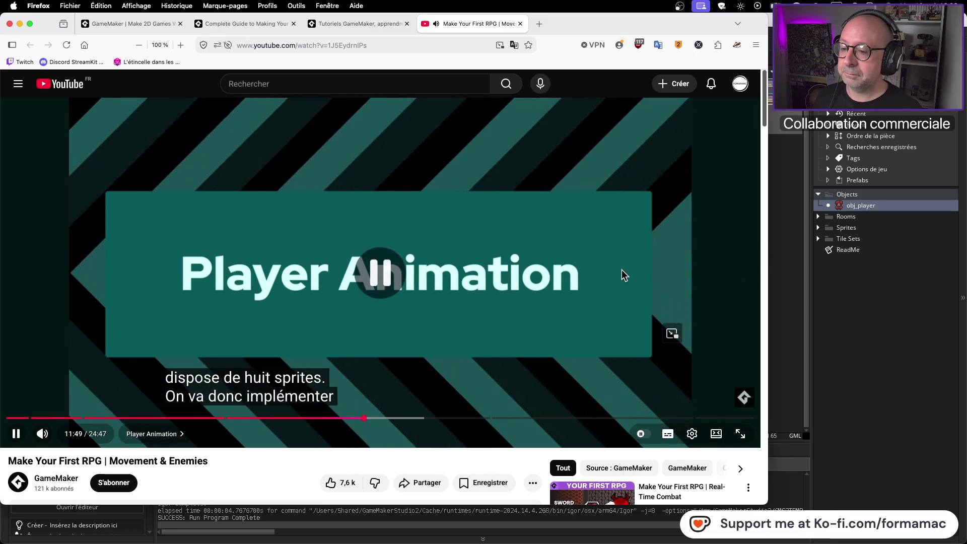
Screenshot the Firefox window with the paused tutorial, then return to GameMaker
key(space)
click(633, 275)
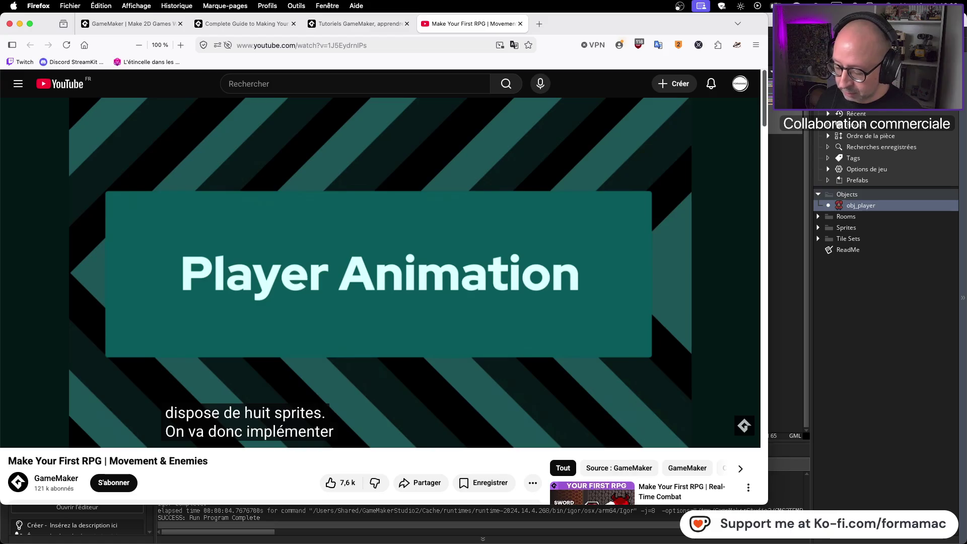
key(super+shift+4)
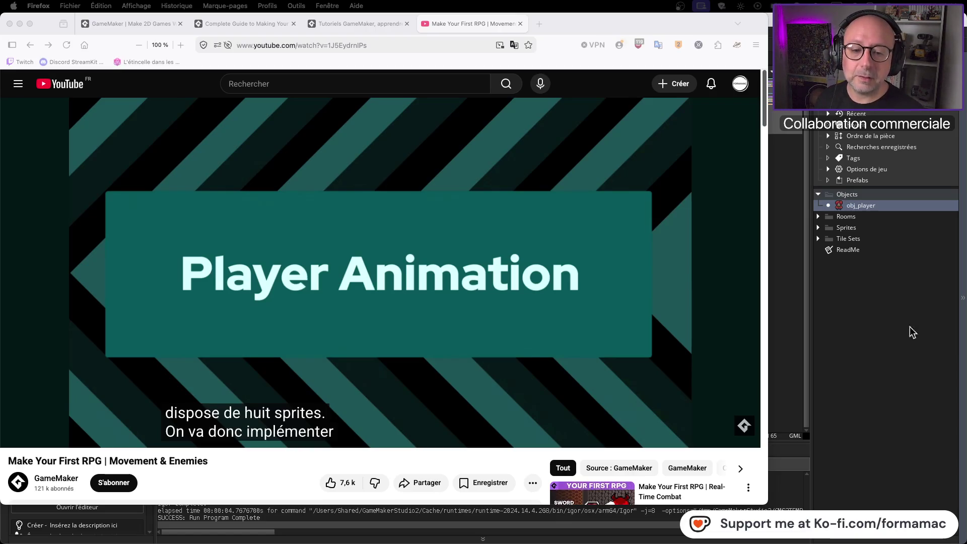
click(857, 342)
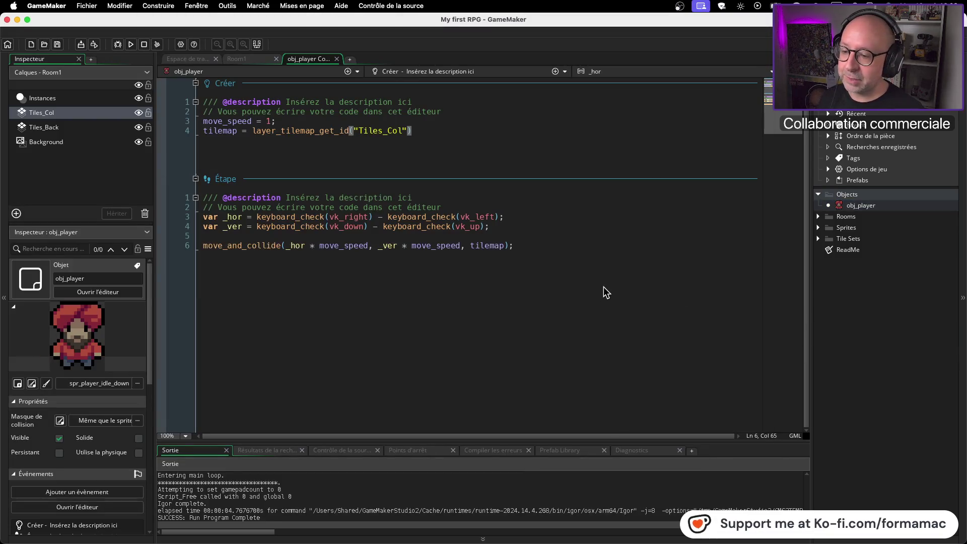
Run the RPG game and walk the player around the grass with the arrow keys
click(130, 44)
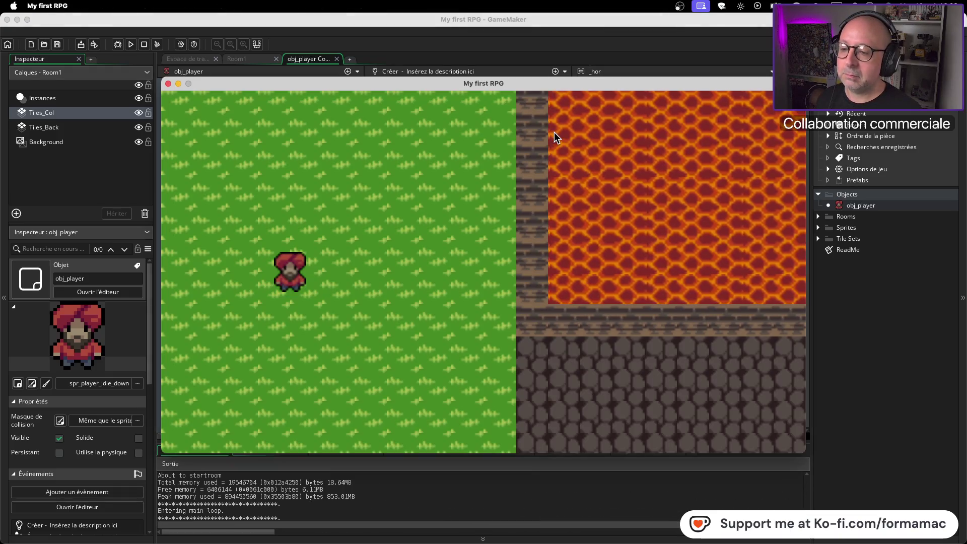
key(Up)
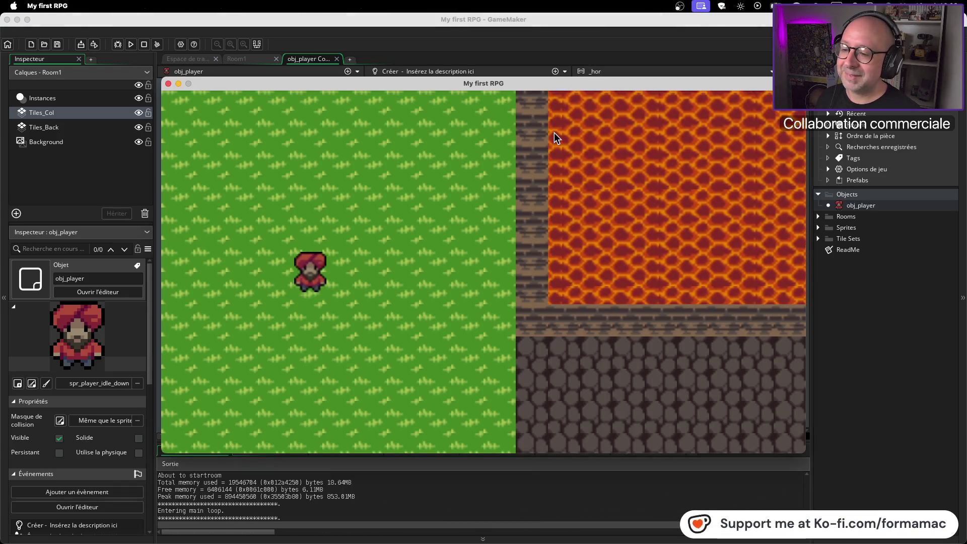
key(Left)
key(Down)
key(Right)
key(Down)
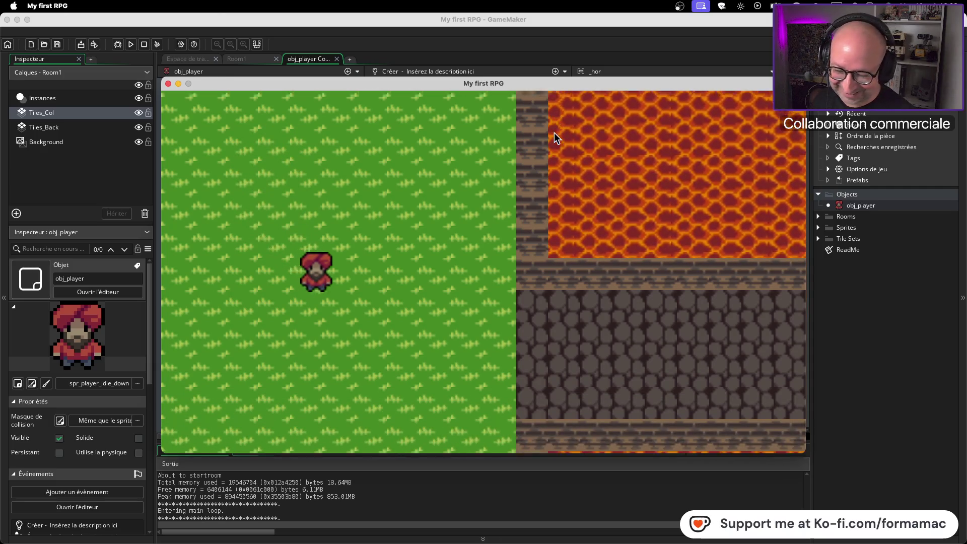
key(Left)
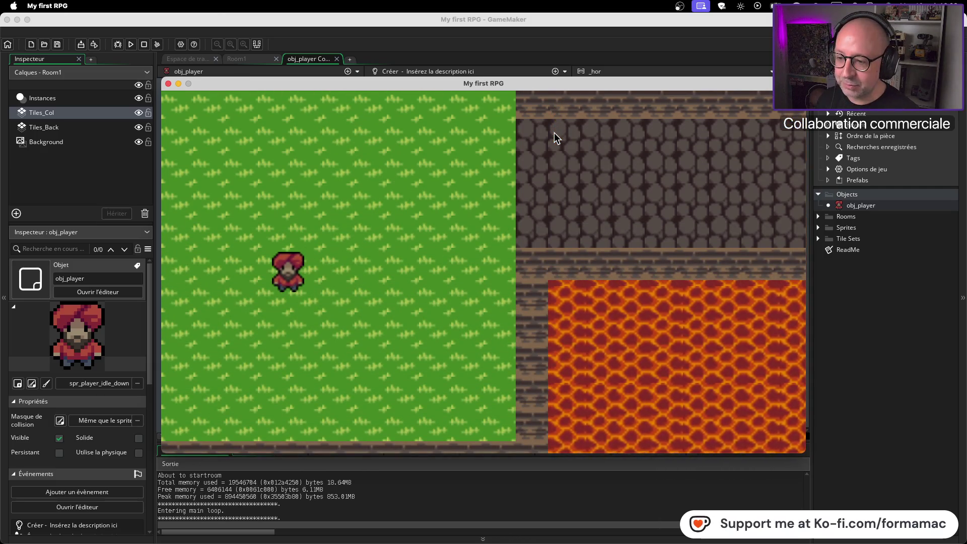
key(Up)
key(Right)
key(Up)
key(Left)
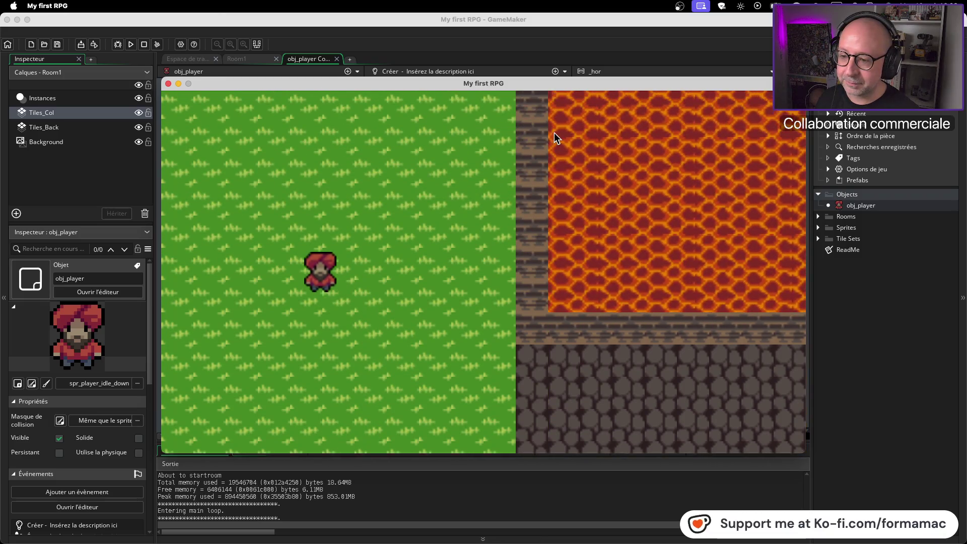
key(Right)
key(Down)
key(Down)
key(Left)
key(Right)
key(Right)
key(Down)
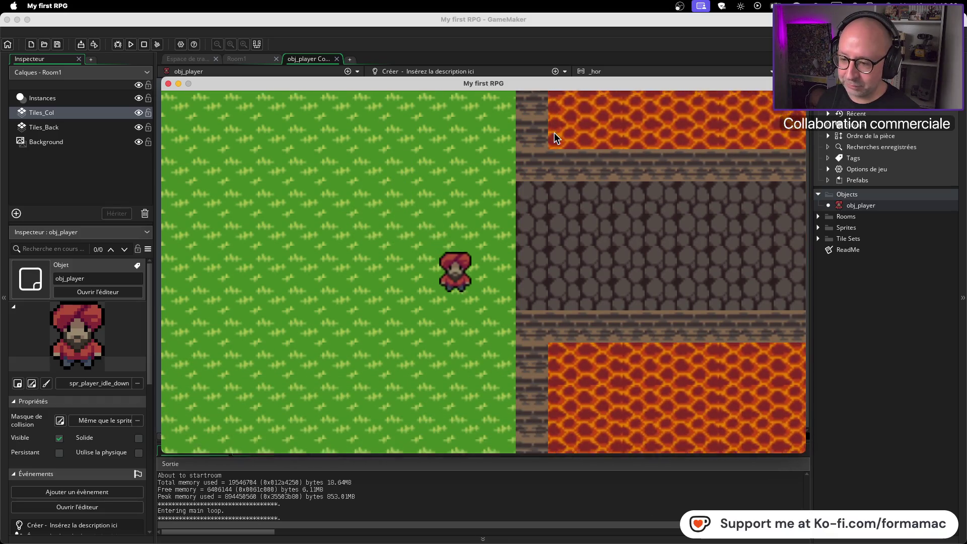
key(Left)
key(Up)
key(Up)
key(Left)
key(Down)
key(Right)
key(Down)
key(Left)
key(Up)
key(Left)
key(Up)
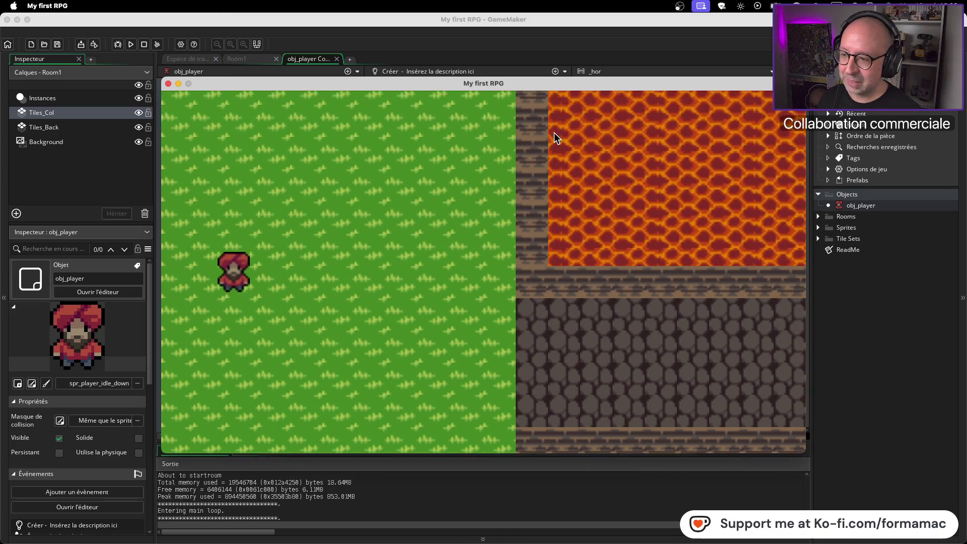
key(Right)
Walk the player diagonally onto the stone path, then right and up along it
key(Right)
key(Down)
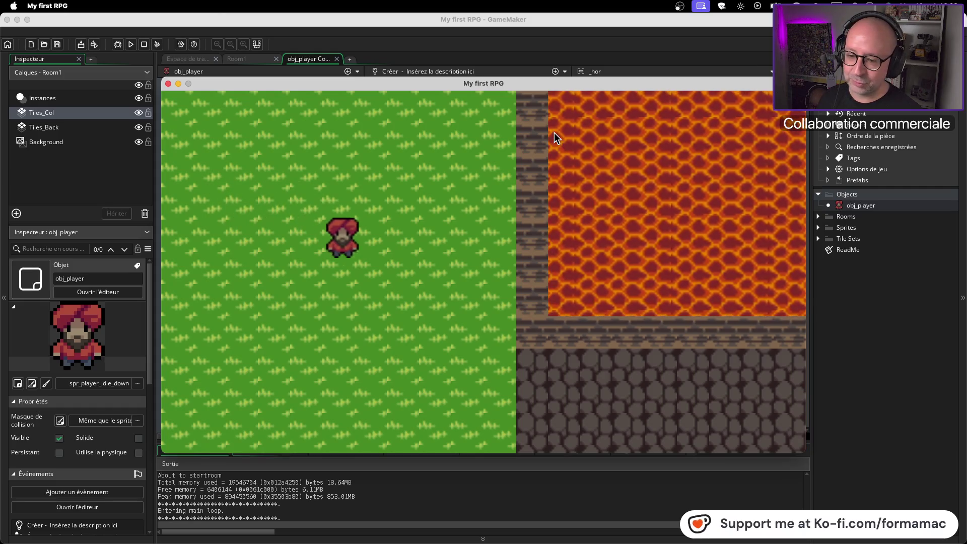
key(Right)
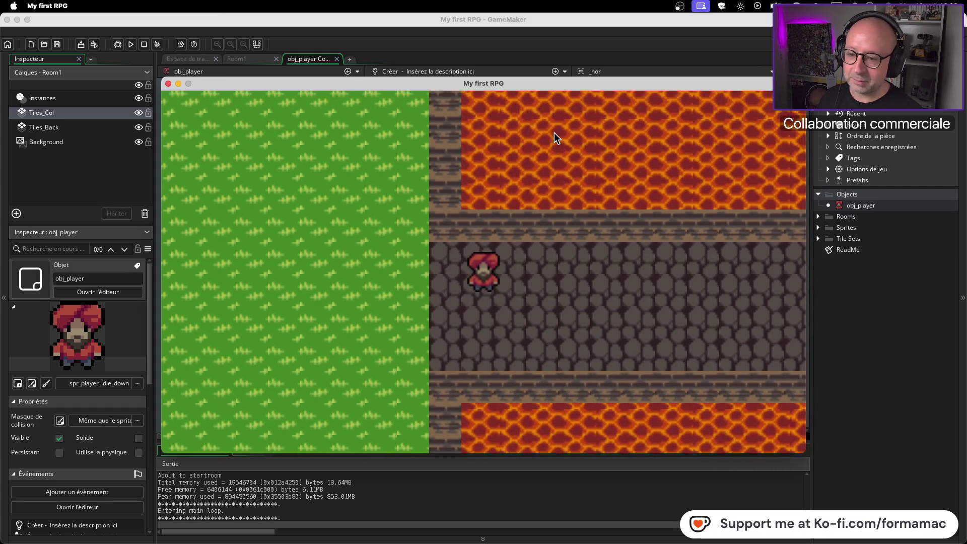
key(Down)
key(Right)
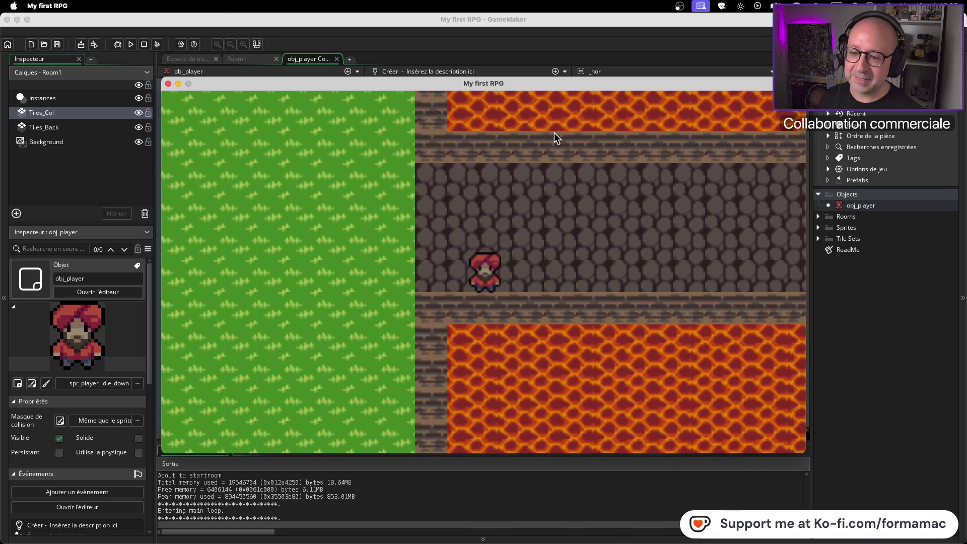
key(Up)
key(Right)
key(Up)
key(Right)
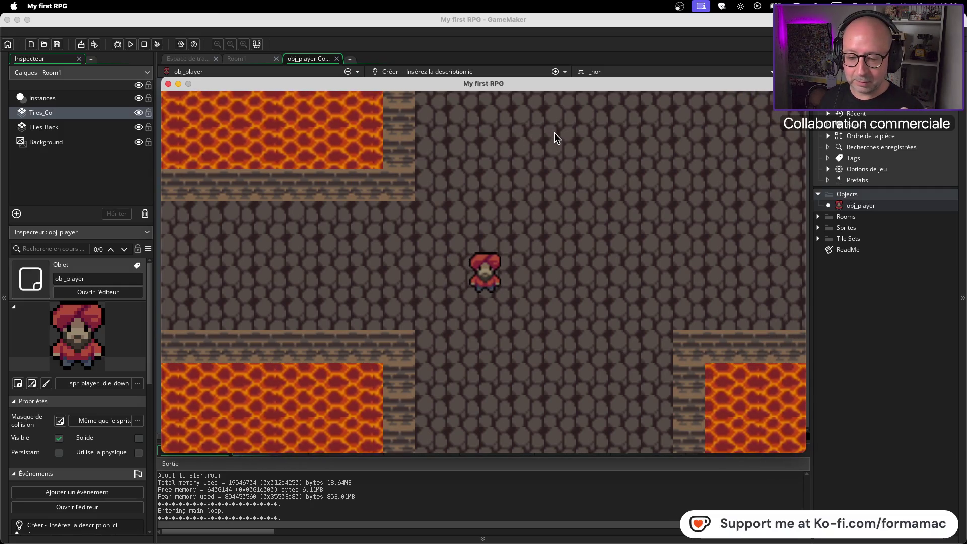
key(Up)
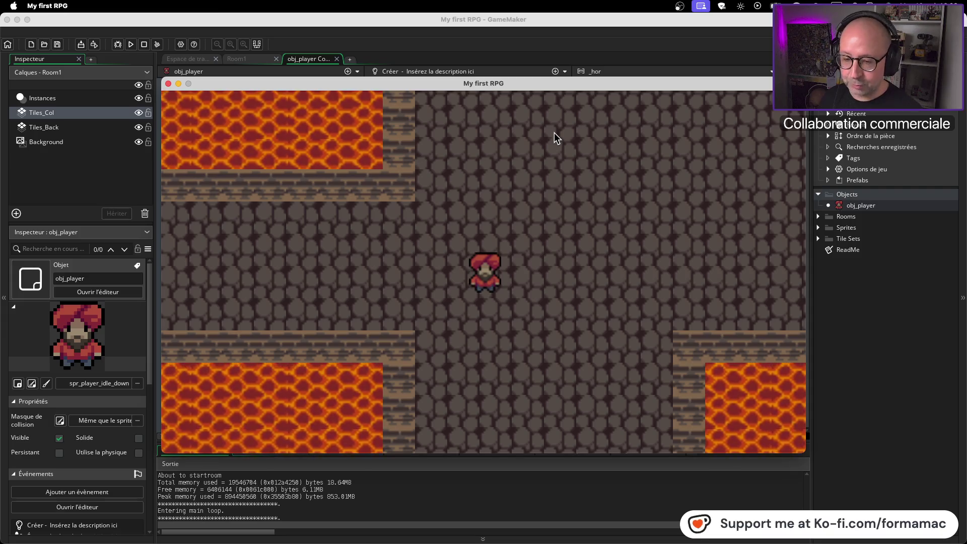
key(Down)
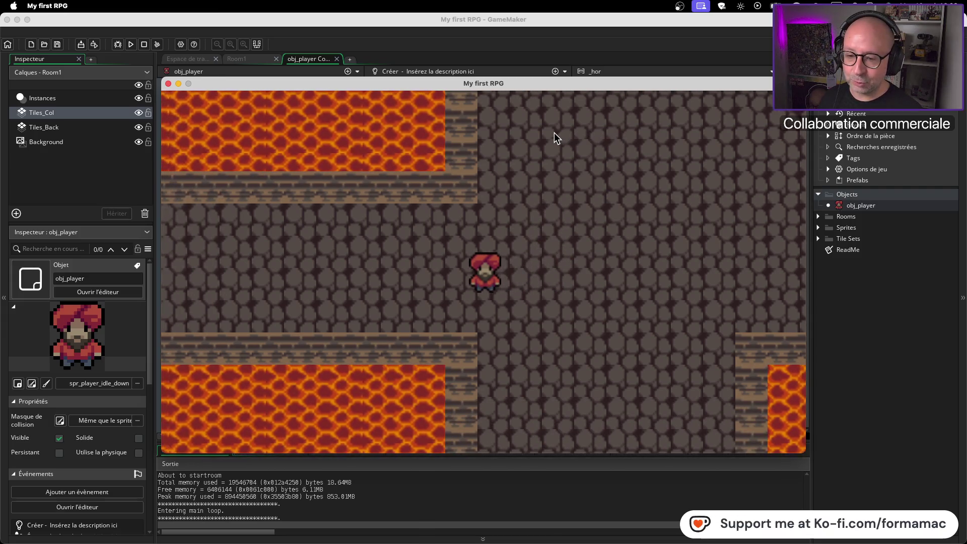
key(Right)
key(Up)
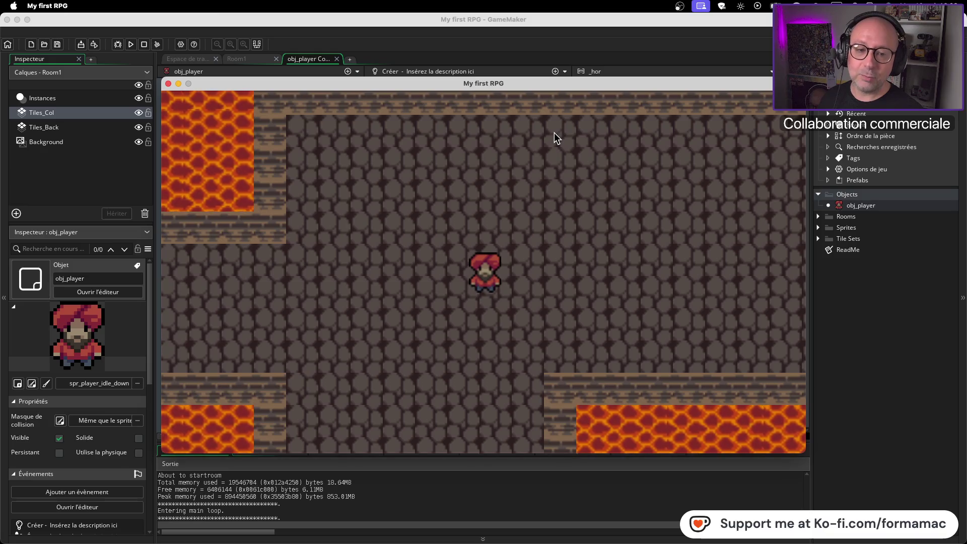
Glance at the sprite list, then walk the player toward the lower lava and quit the game
click(817, 227)
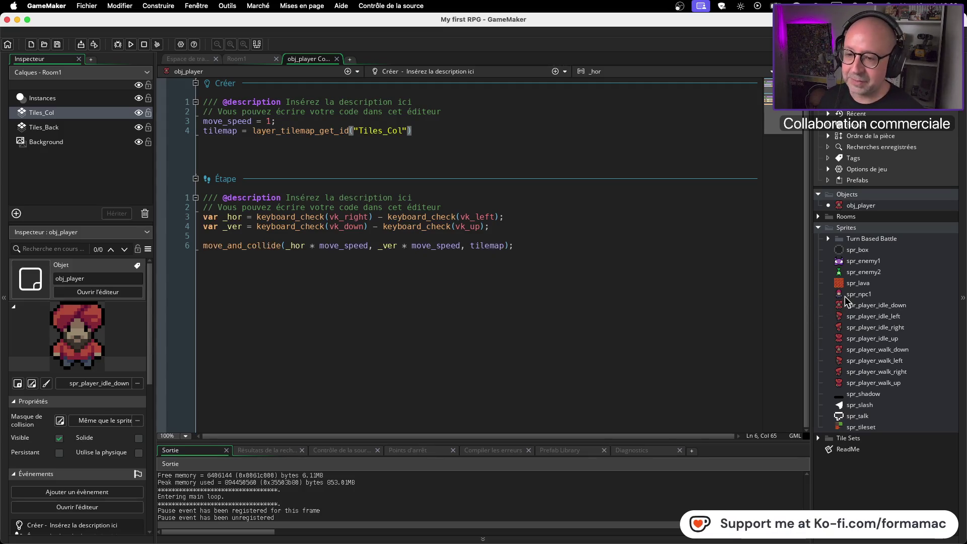
key(super+Tab)
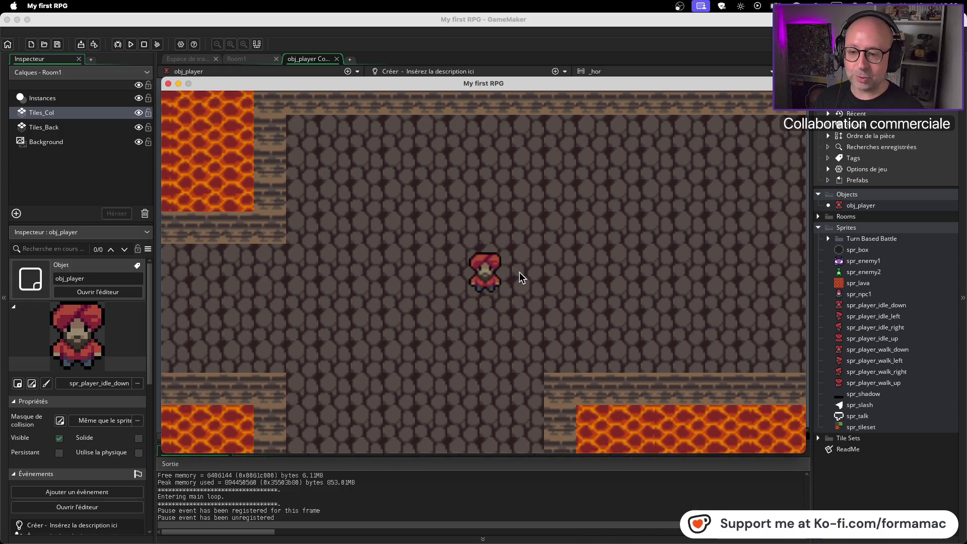
key(Right)
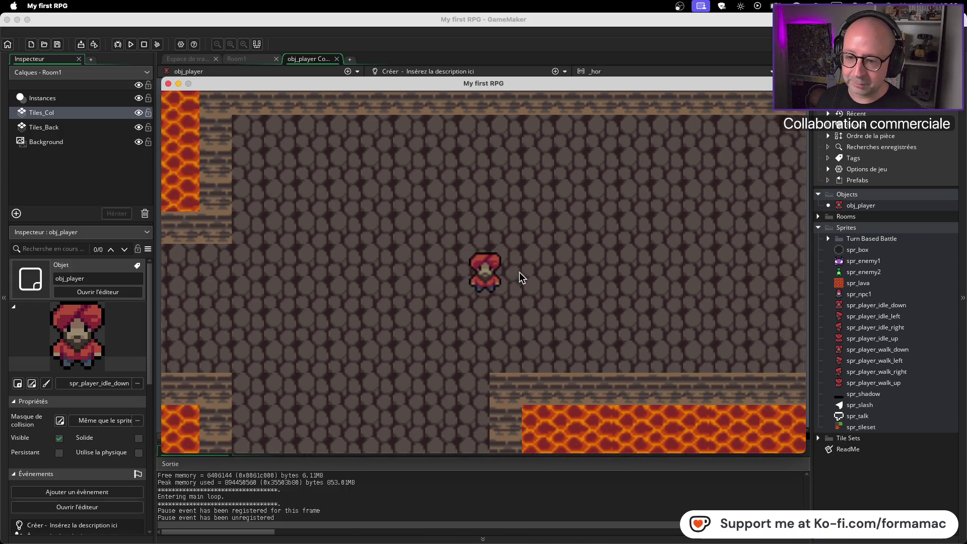
key(Left)
key(Up)
key(Down)
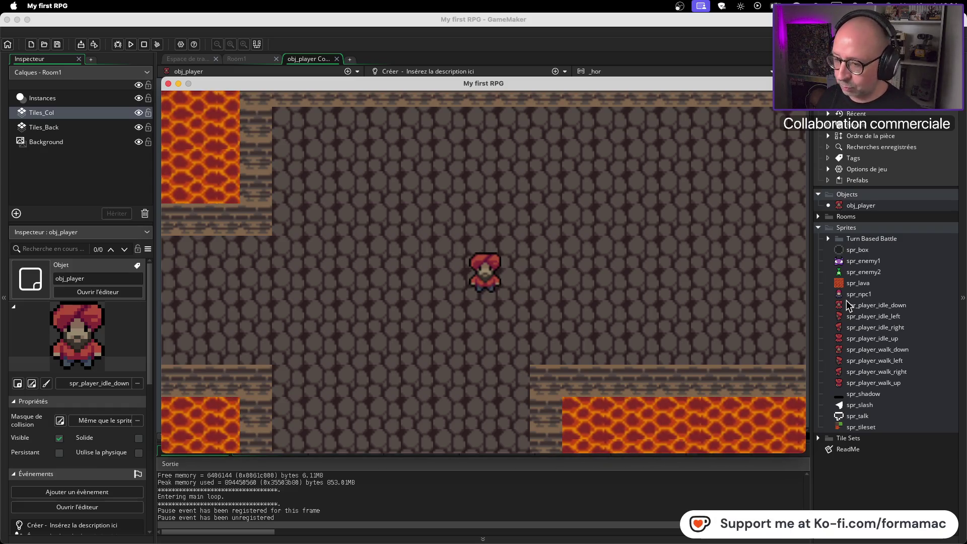
click(257, 60)
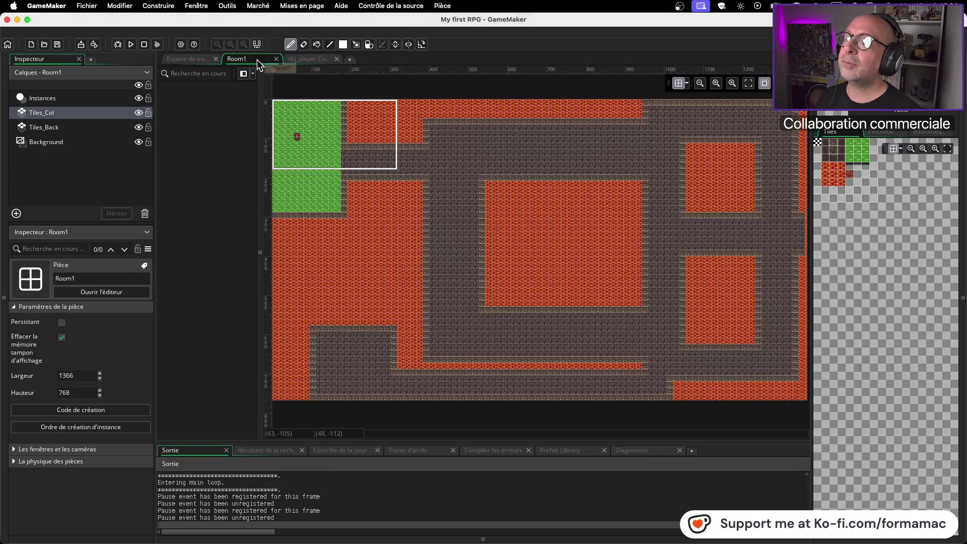
Pass through the workspace showing TileSet1 and return to the obj_player code tab
click(198, 59)
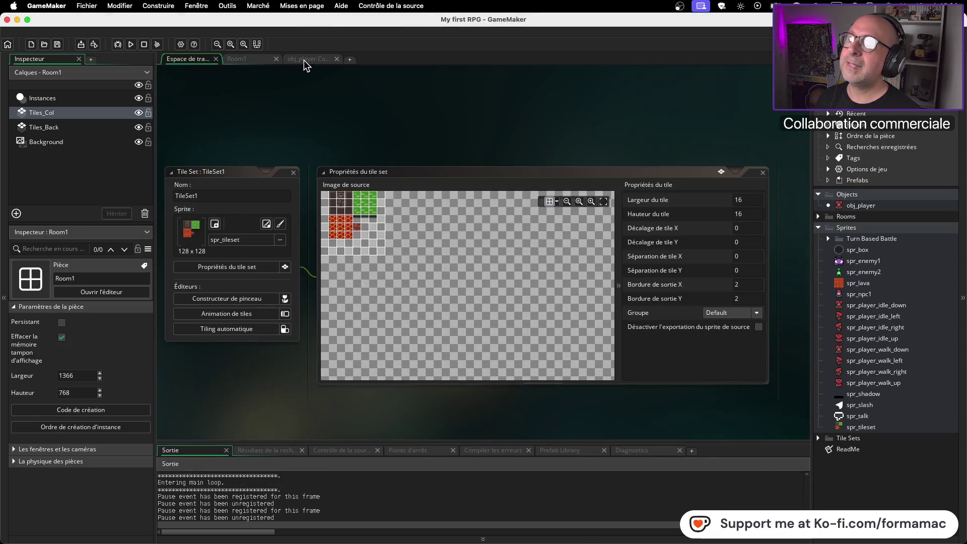
click(304, 60)
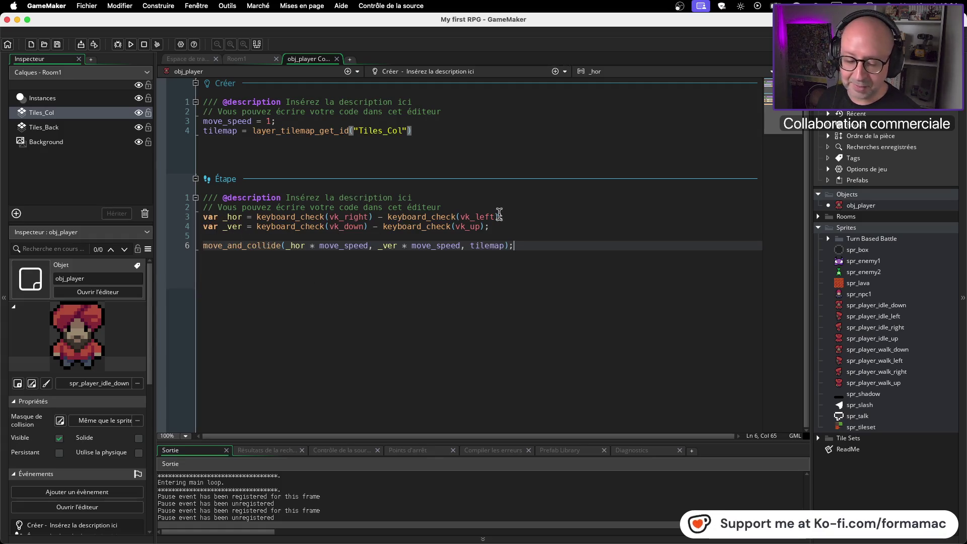
mouse_move(493, 214)
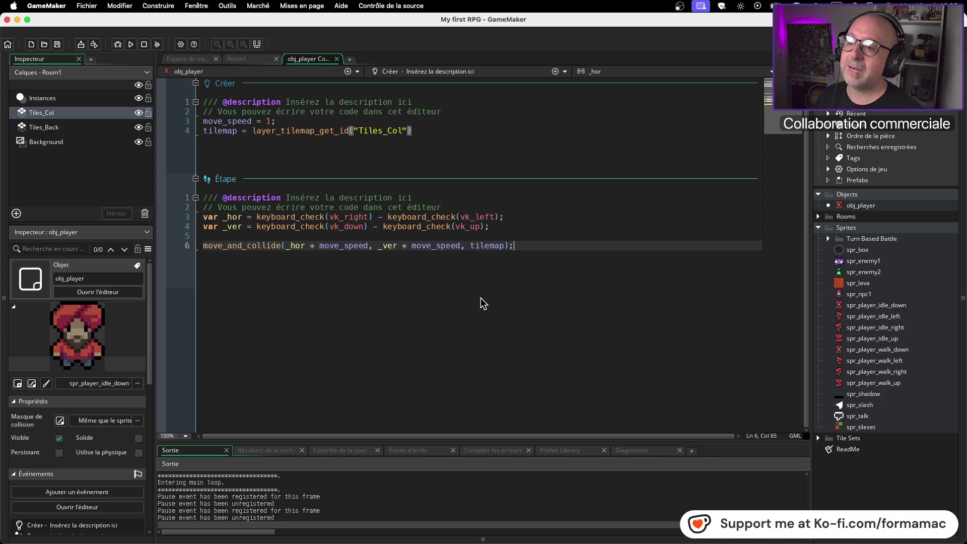
click(478, 142)
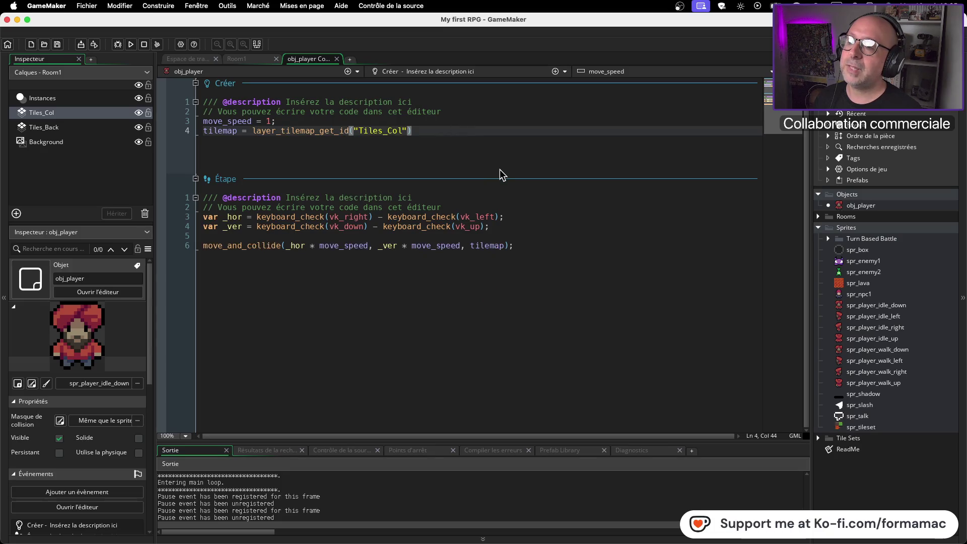
click(533, 229)
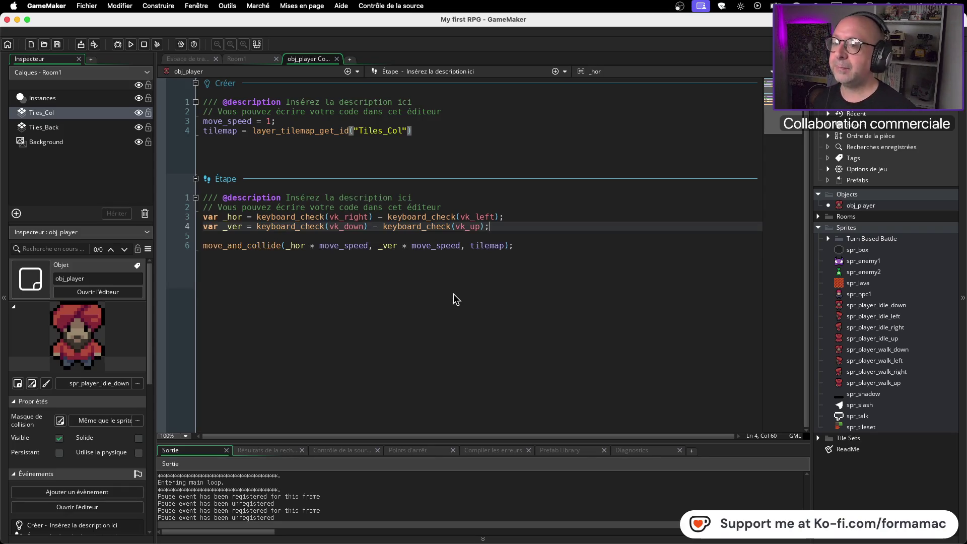
click(454, 294)
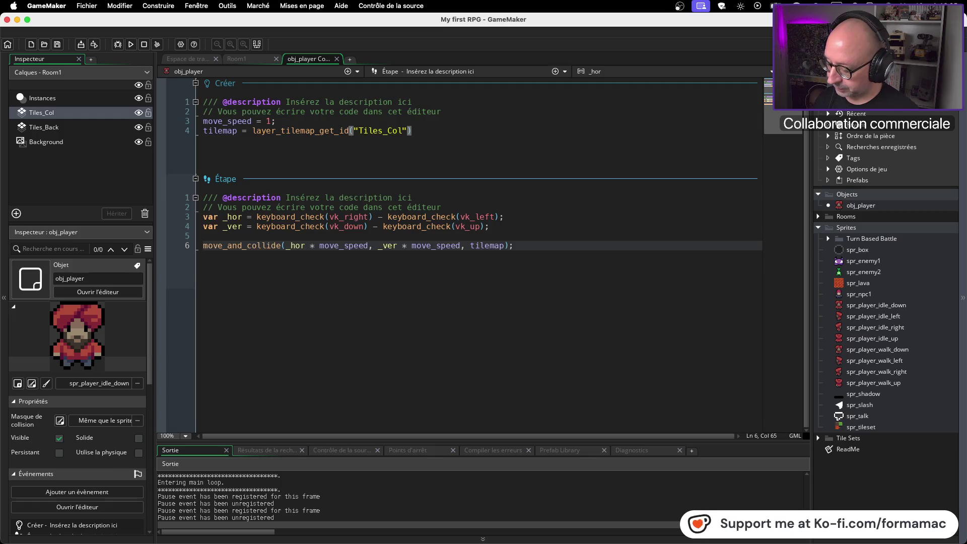